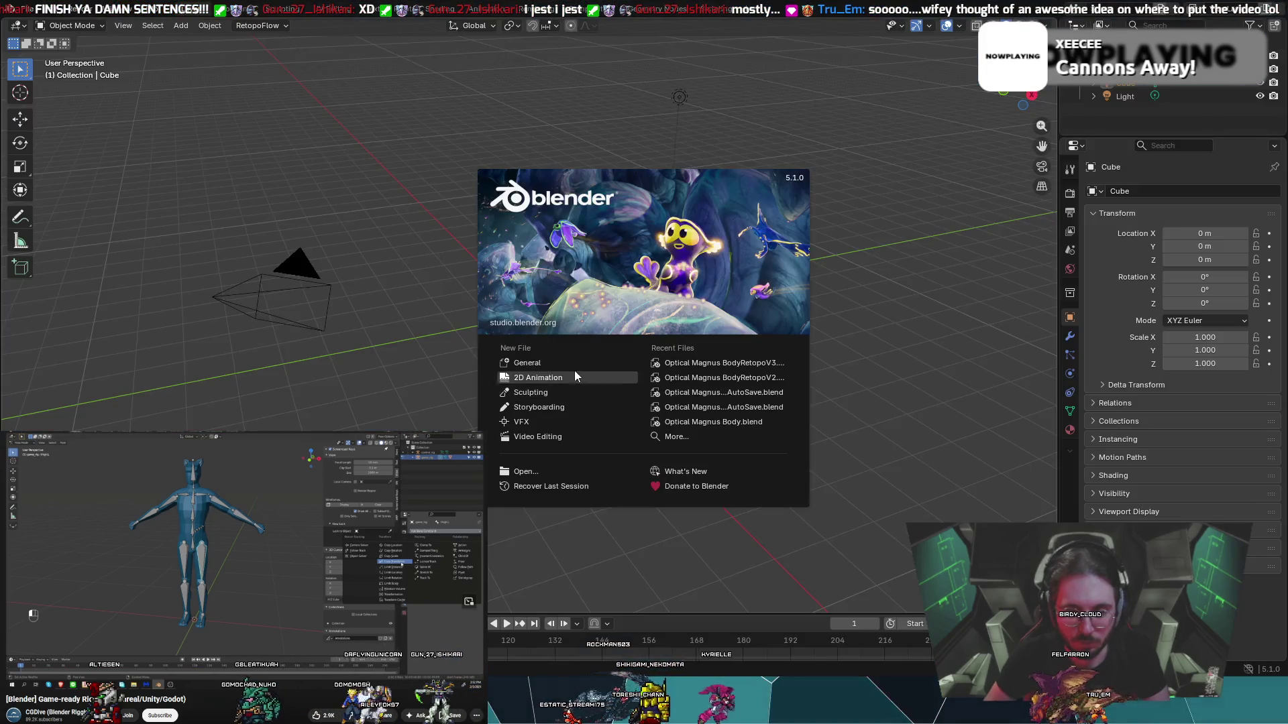
- Open the most recent creature rigging file and orbit around its armature
{"action": "left_click", "coordinate": [736, 364]}
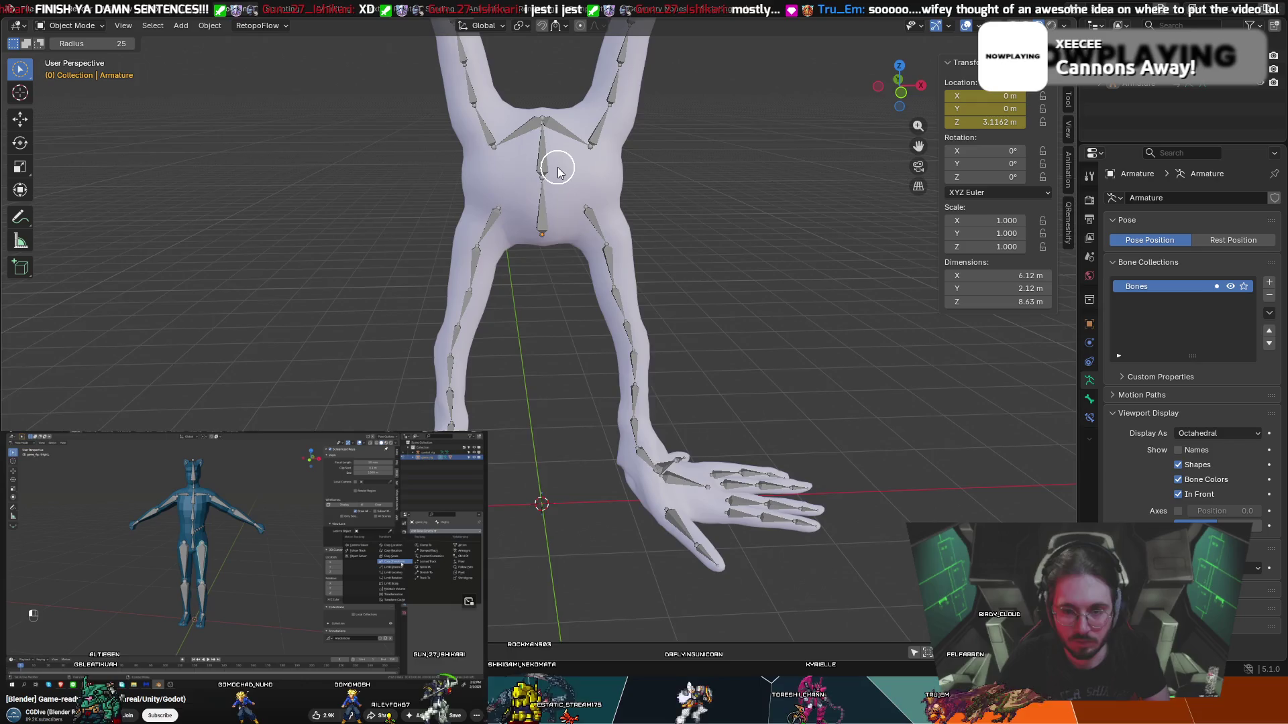
{"action": "middle_click_drag", "start_coordinate": [557, 167], "coordinate": [571, 252]}
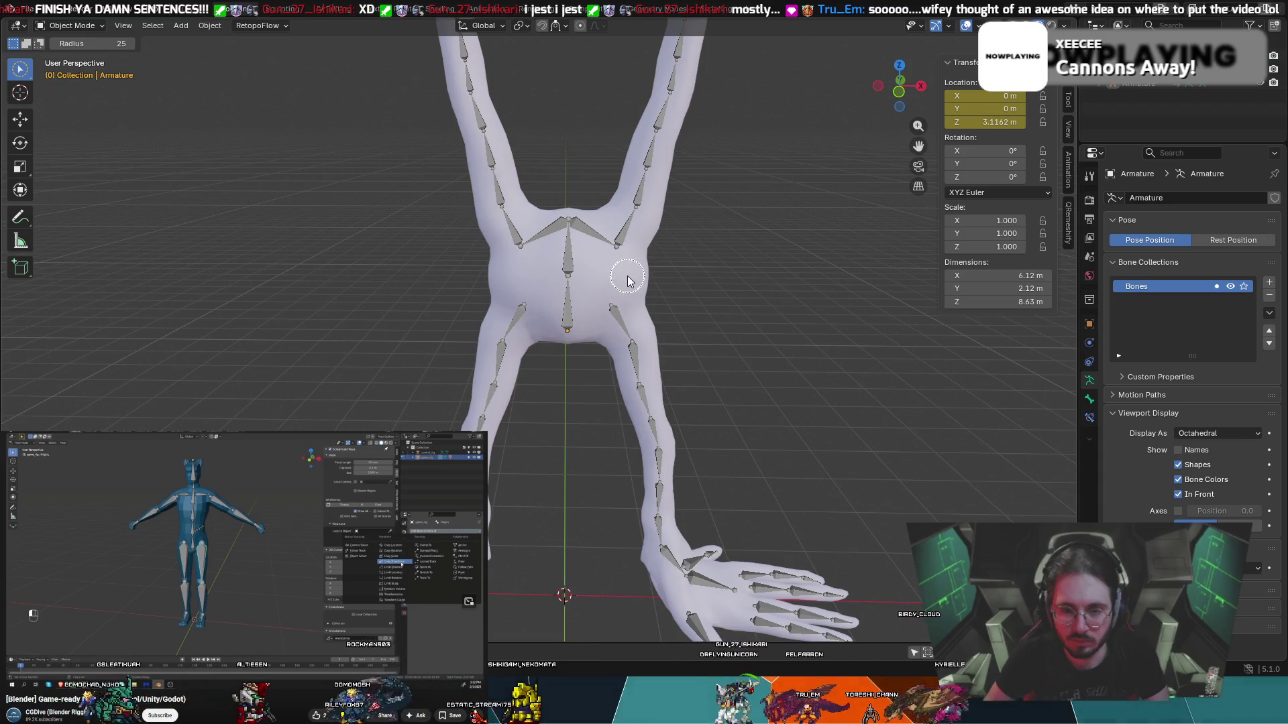
{"action": "scroll", "coordinate": [478, 97], "scroll_direction": "up", "scroll_amount": 1}
{"action": "scroll", "coordinate": [479, 97], "scroll_direction": "down", "scroll_amount": 3}
- Set the Select Circle radius to 10
{"action": "mouse_move", "coordinate": [497, 109]}
{"action": "middle_mouse_down"}
{"action": "mouse_move", "coordinate": [520, 149]}
{"action": "mouse_move", "coordinate": [470, 128]}
{"action": "middle_mouse_up"}
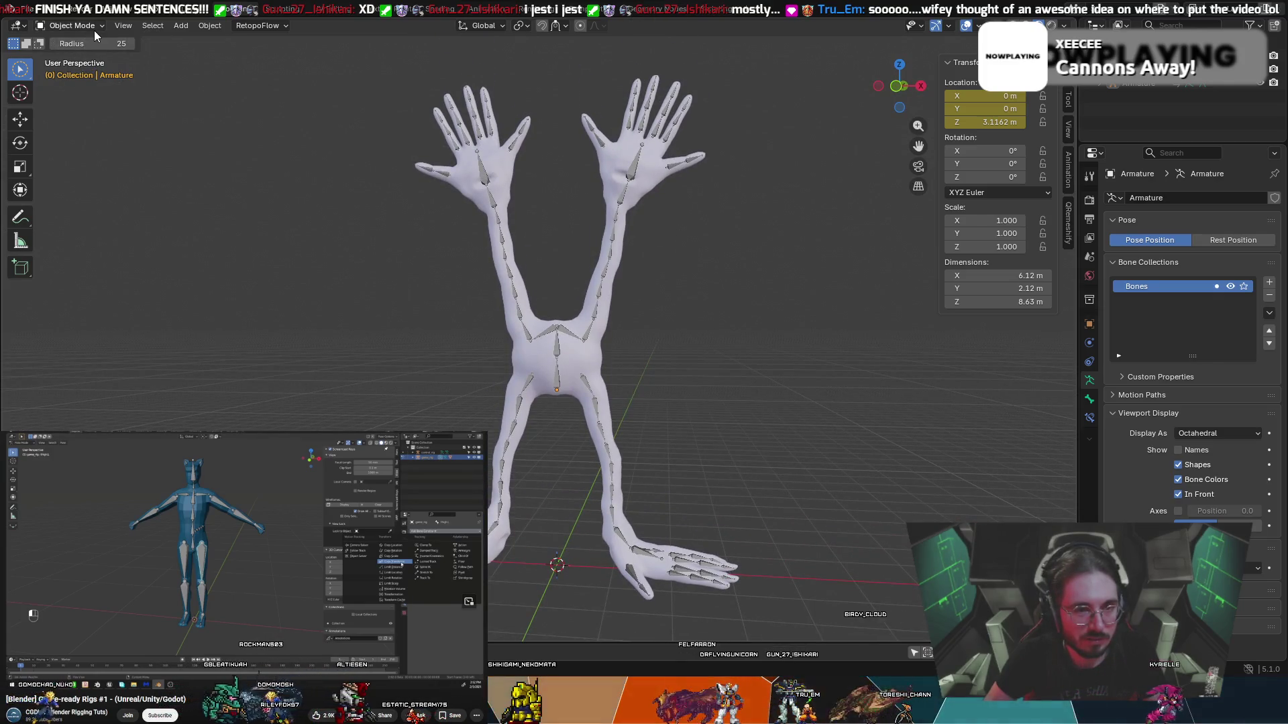
{"action": "mouse_move", "coordinate": [94, 43]}
{"action": "left_mouse_down"}
{"action": "mouse_move", "coordinate": [67, 43]}
{"action": "mouse_move", "coordinate": [107, 42]}
{"action": "left_mouse_up"}
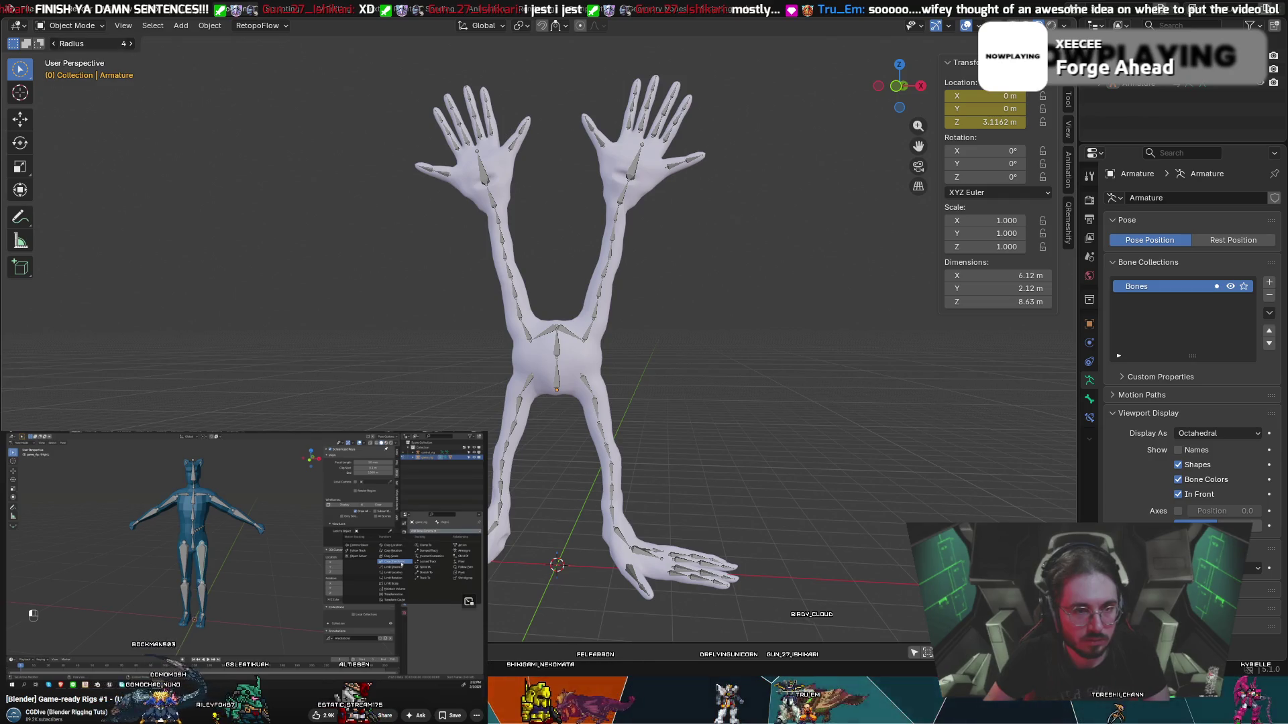
{"action": "left_click_drag", "start_coordinate": [94, 43], "coordinate": [110, 42]}
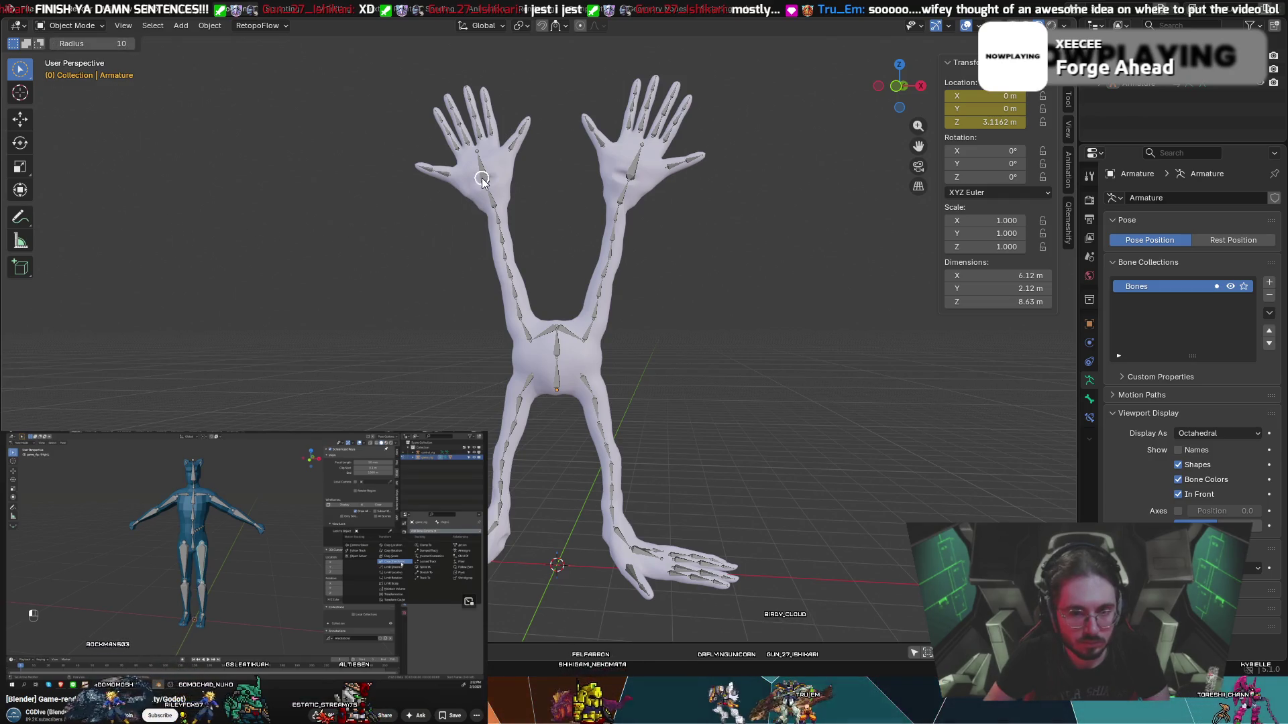
- Switch briefly to the 3D cursor tool, return to Select Circle, and try Extend, Subtract and Set modes
{"action": "key", "text": "shift+space"}
{"action": "key", "text": "space"}
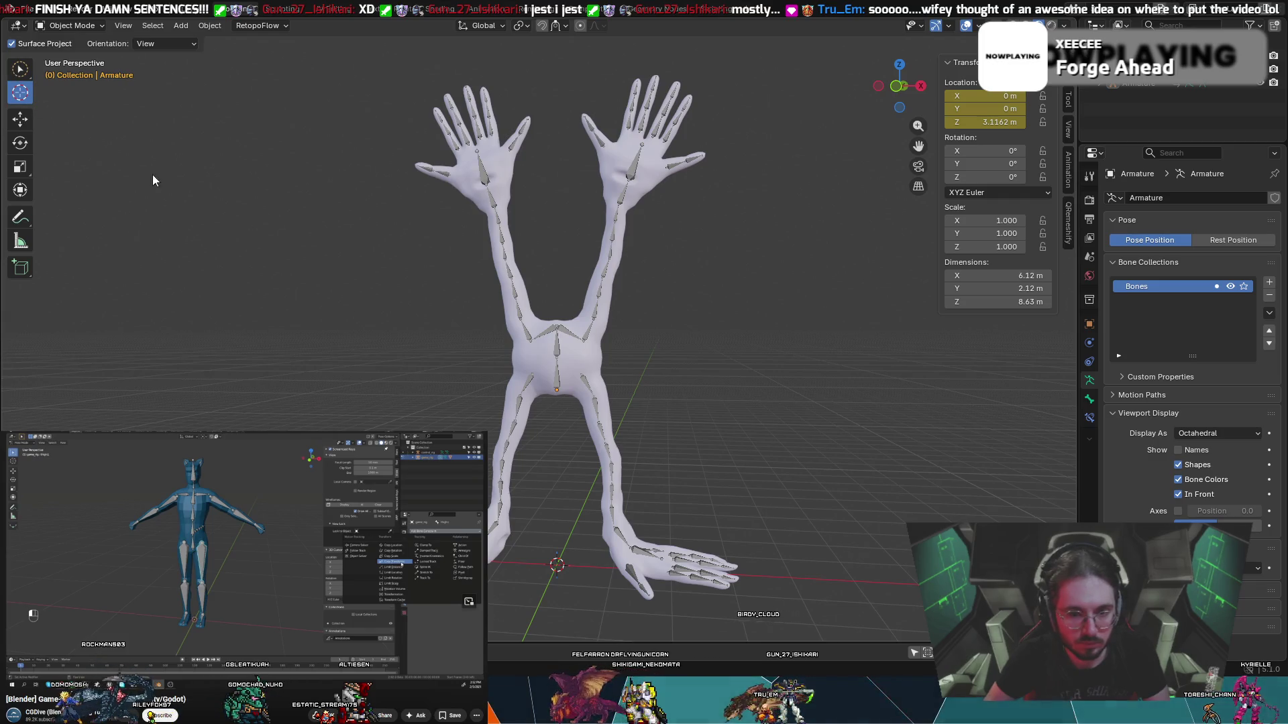
{"action": "key", "text": "shift+space"}
{"action": "key", "text": "w"}
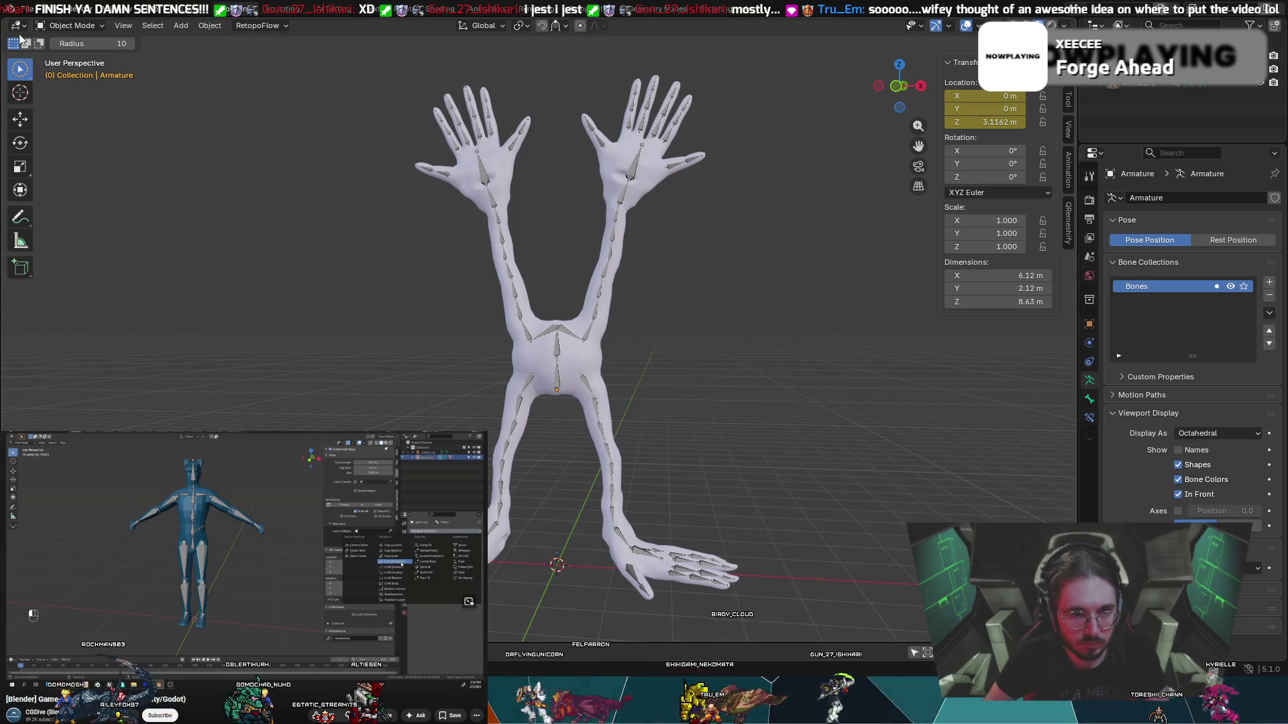
{"action": "left_click", "coordinate": [26, 43]}
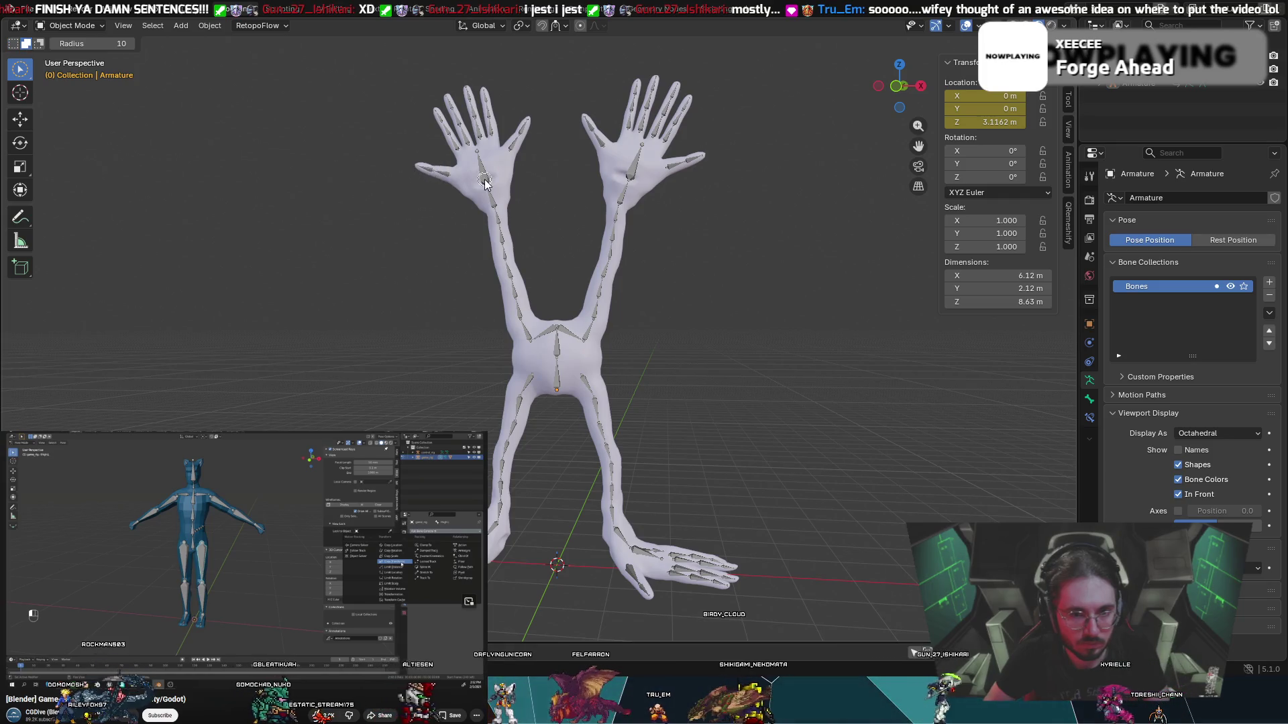
{"action": "key", "text": "ctrl"}
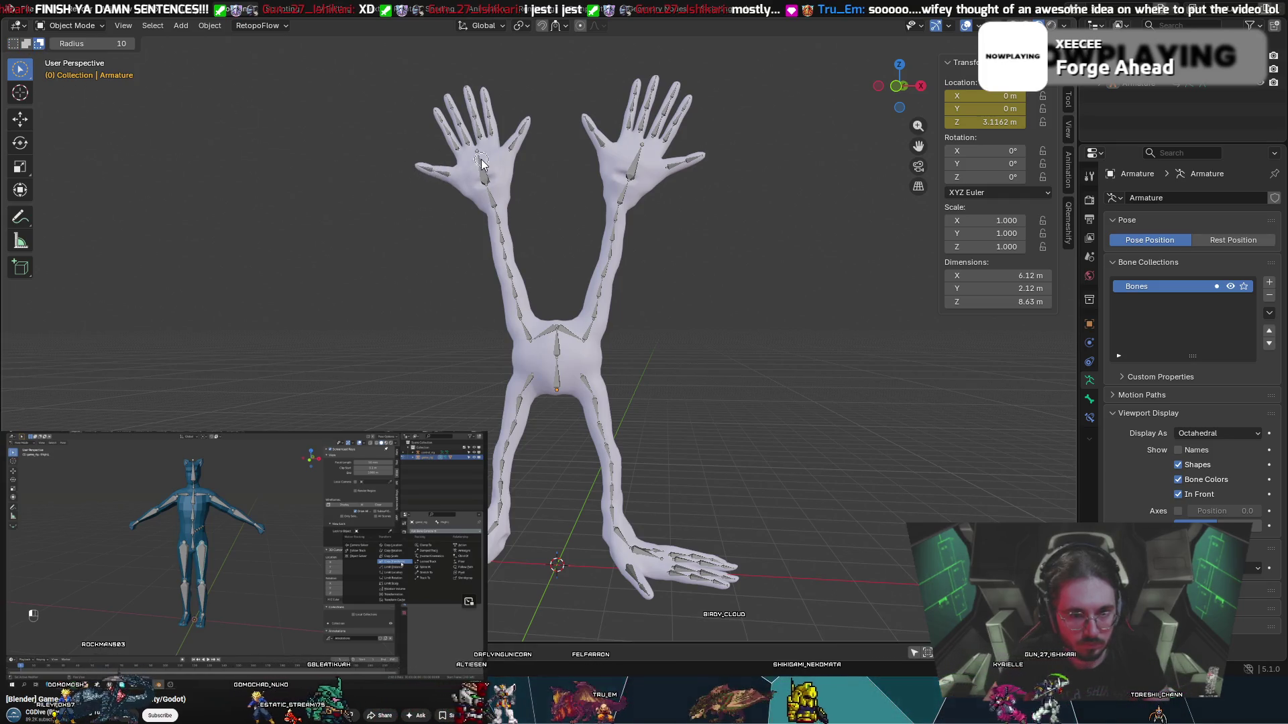
{"action": "left_click", "coordinate": [12, 44]}
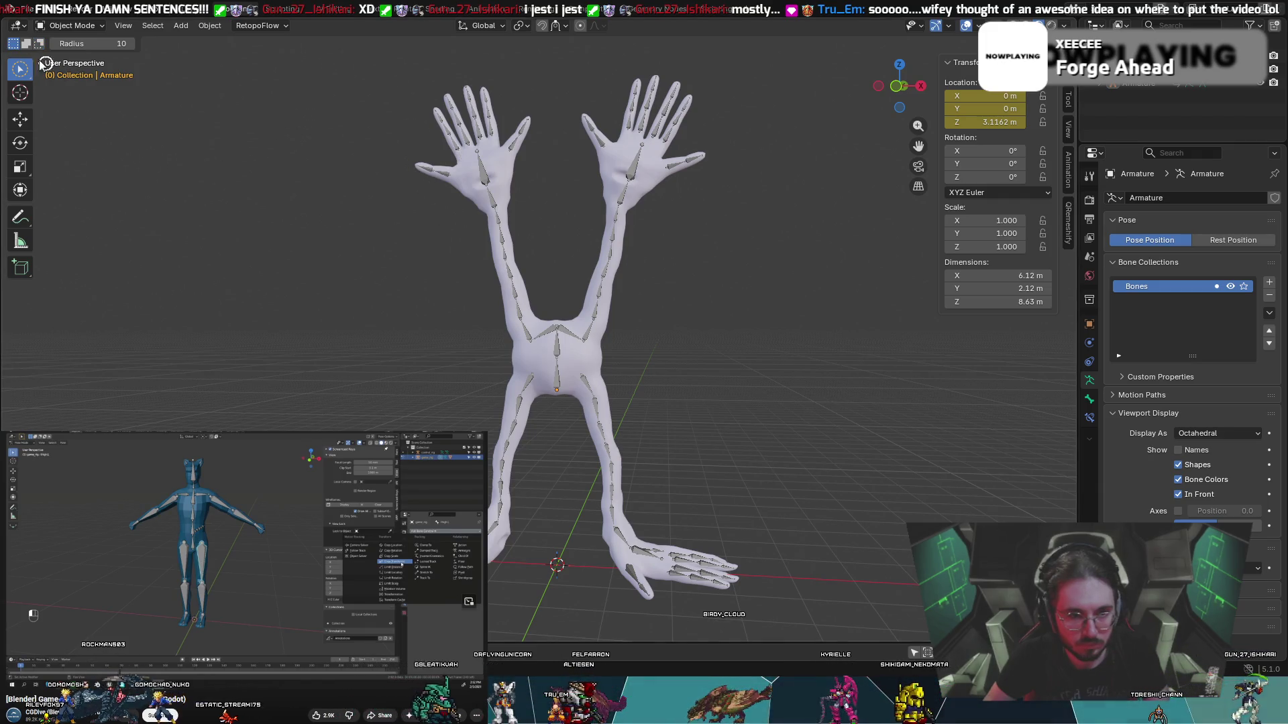
{"action": "key", "text": "ctrl"}
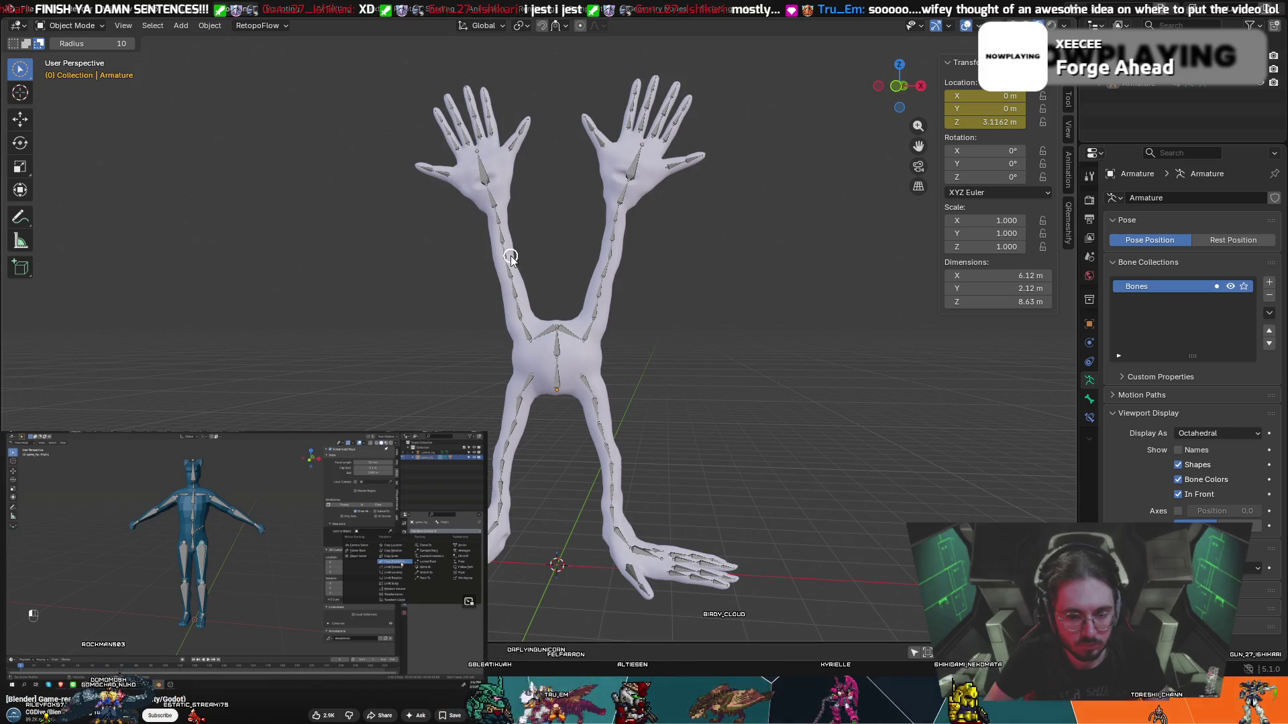
- Open and dismiss the object context menu, then orbit around the torso
{"action": "middle_click_drag", "start_coordinate": [510, 257], "coordinate": [599, 325]}
{"action": "right_click", "coordinate": [598, 326]}
{"action": "key", "text": "Escape"}
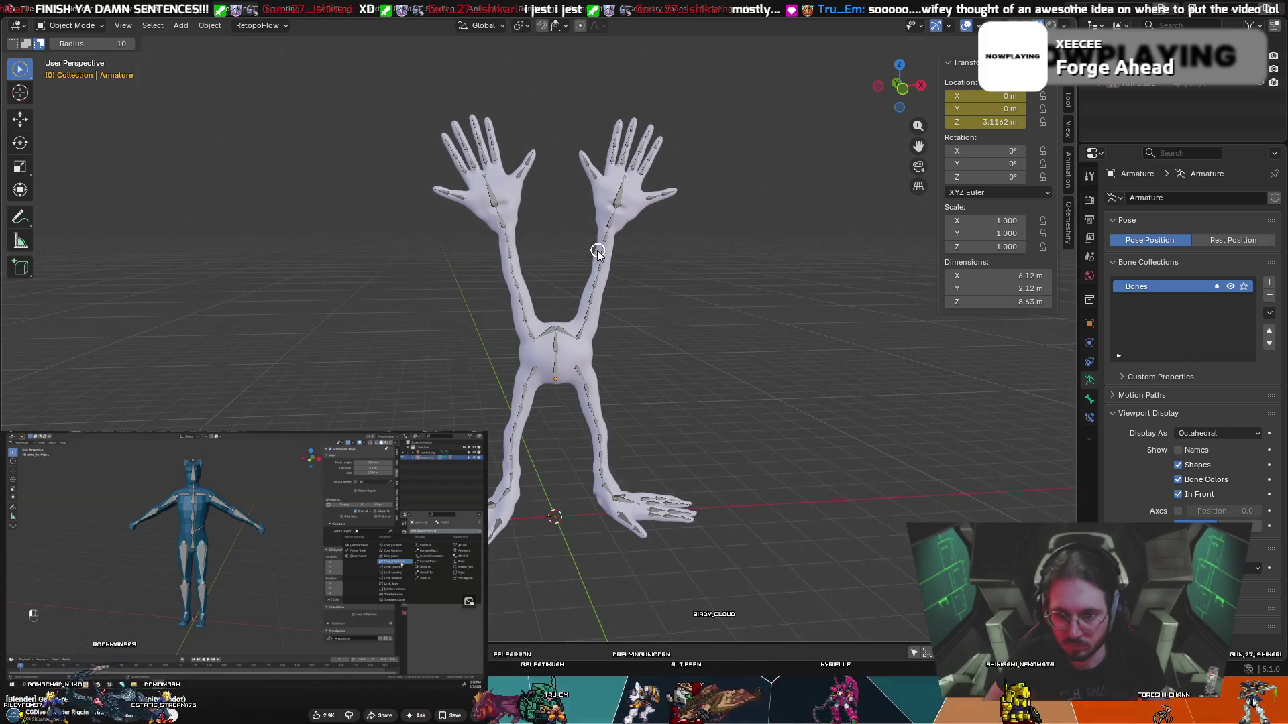
{"action": "scroll", "coordinate": [609, 238], "scroll_direction": "up", "scroll_amount": 4}
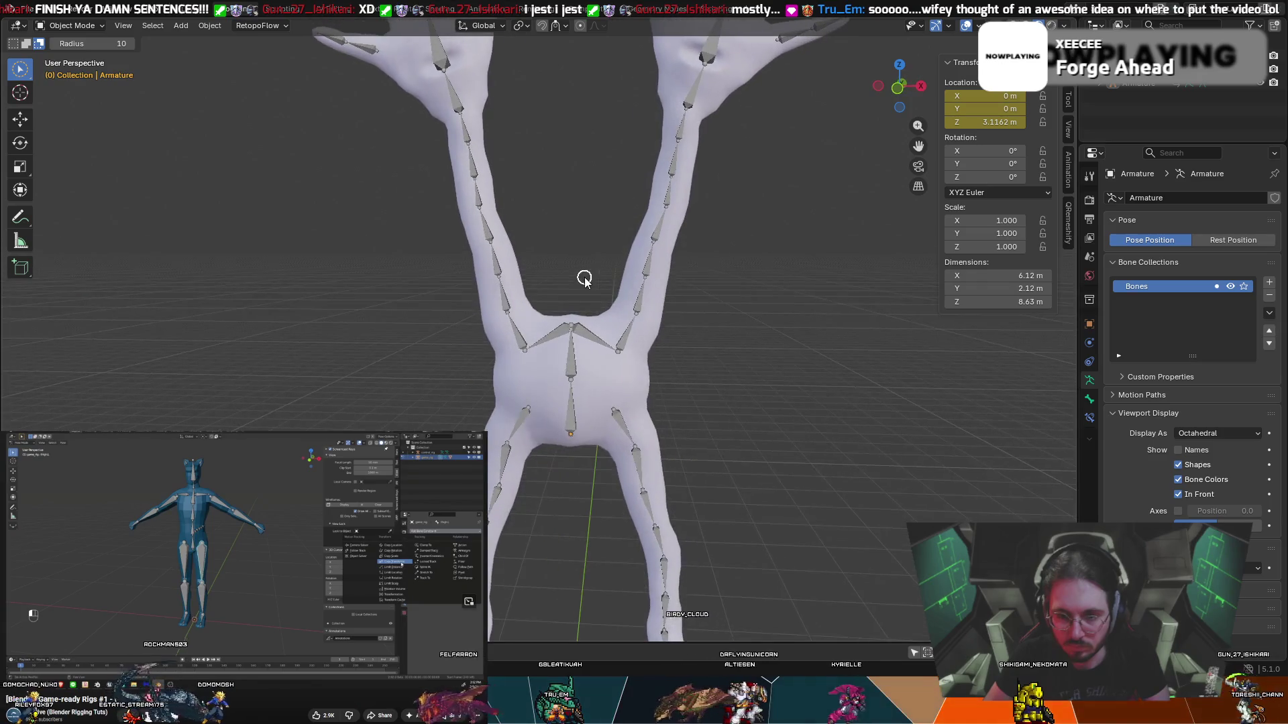
{"action": "mouse_move", "coordinate": [586, 244]}
{"action": "middle_mouse_down"}
{"action": "mouse_move", "coordinate": [615, 236]}
{"action": "mouse_move", "coordinate": [601, 227]}
{"action": "middle_mouse_up"}
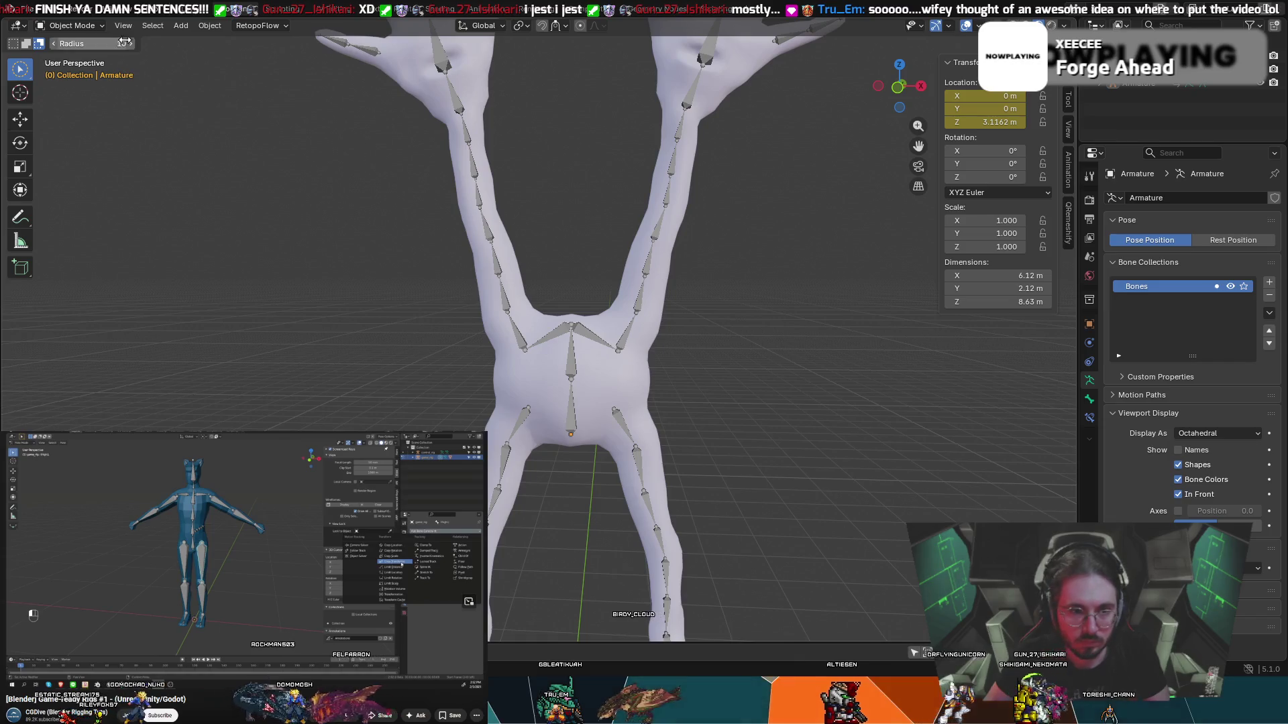
- Switch the armature to Edit Mode and select the left arm bone Bone.007.L
{"action": "left_click", "coordinate": [85, 25]}
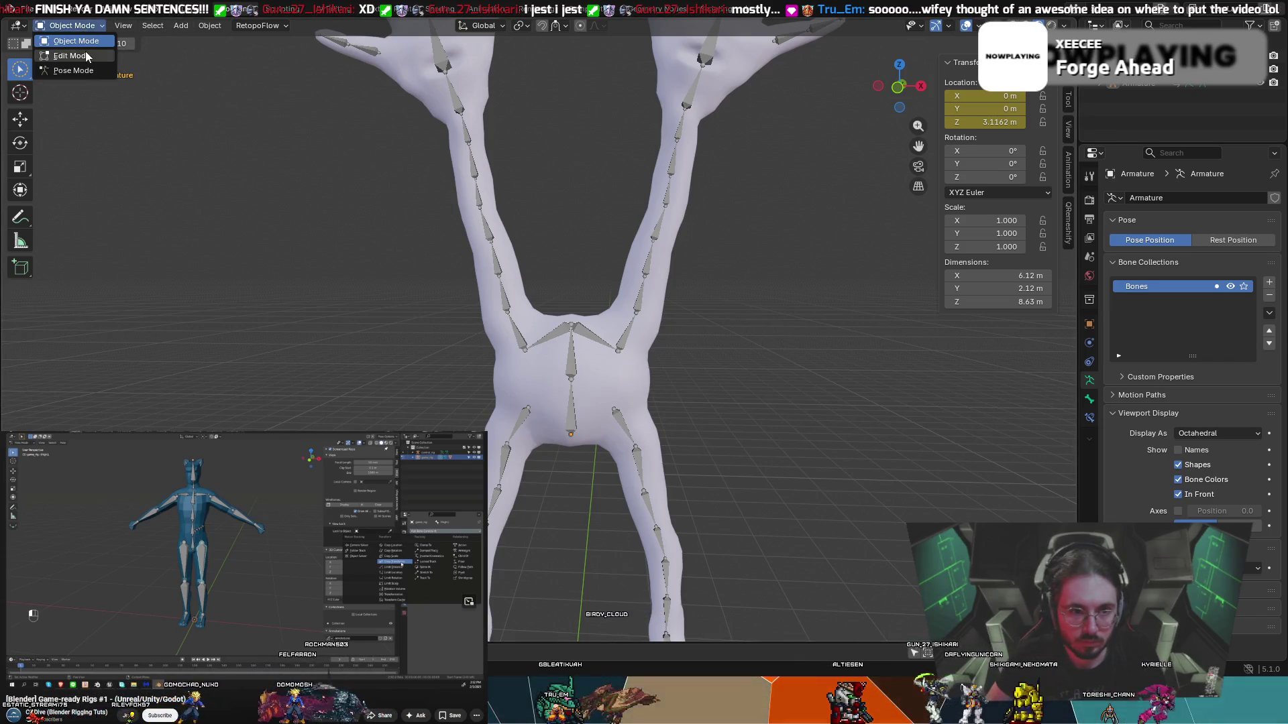
{"action": "left_click", "coordinate": [71, 56]}
{"action": "middle_click_drag", "start_coordinate": [663, 201], "coordinate": [683, 212]}
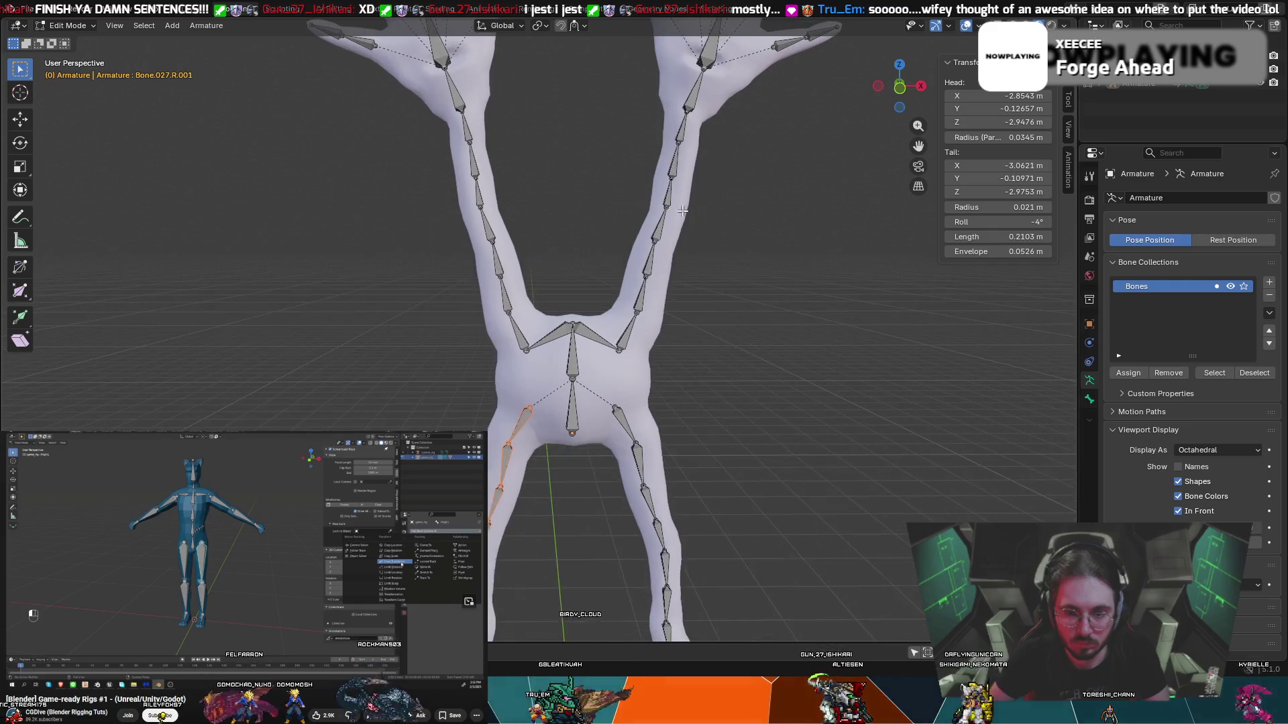
{"action": "left_click", "coordinate": [747, 219]}
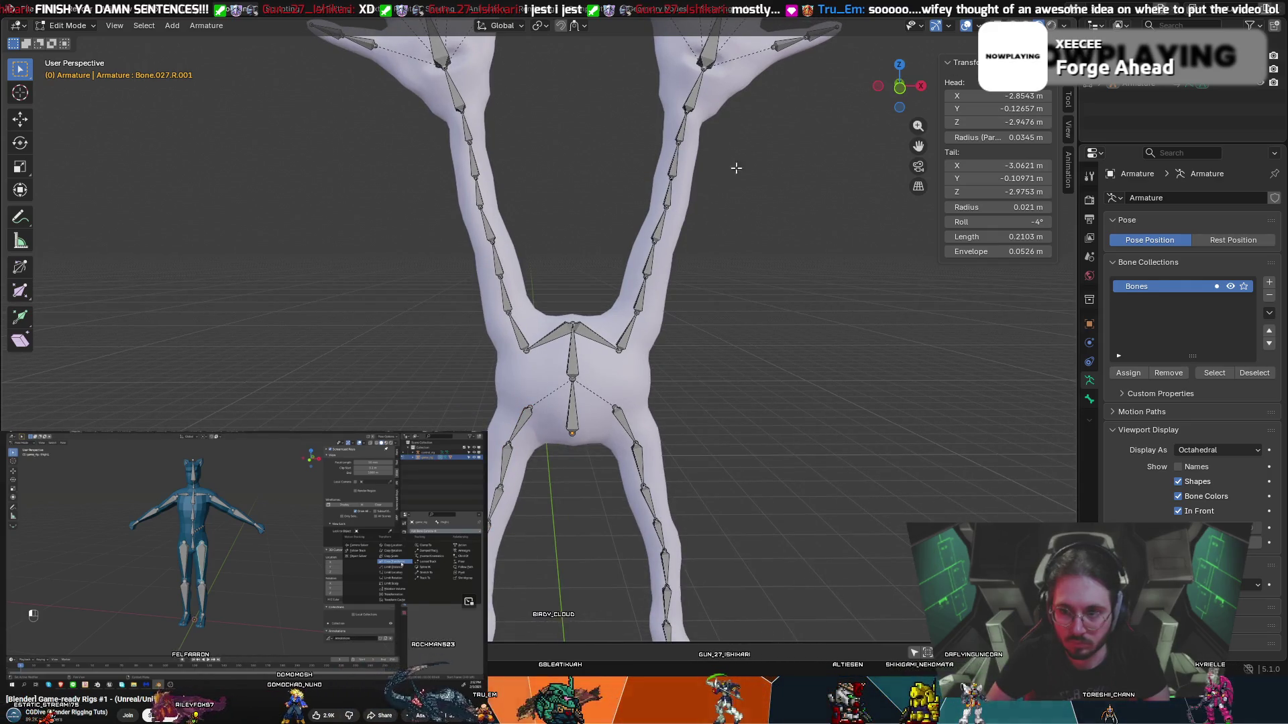
{"action": "left_click", "coordinate": [669, 200]}
{"action": "key", "text": "g"}
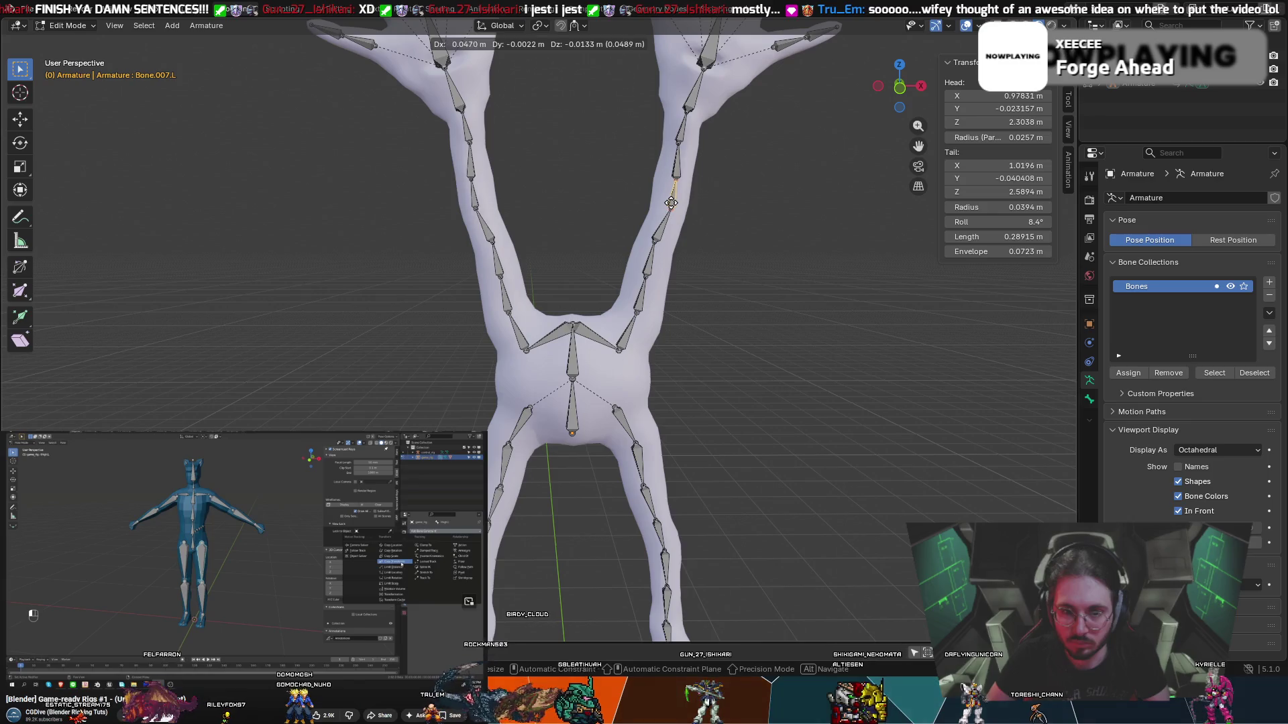
{"action": "key", "text": "Escape"}
- Move the Bone.007.L and Bone.005.L joints so they sit inside the raised arm
{"action": "middle_click_drag", "start_coordinate": [662, 228], "coordinate": [666, 211]}
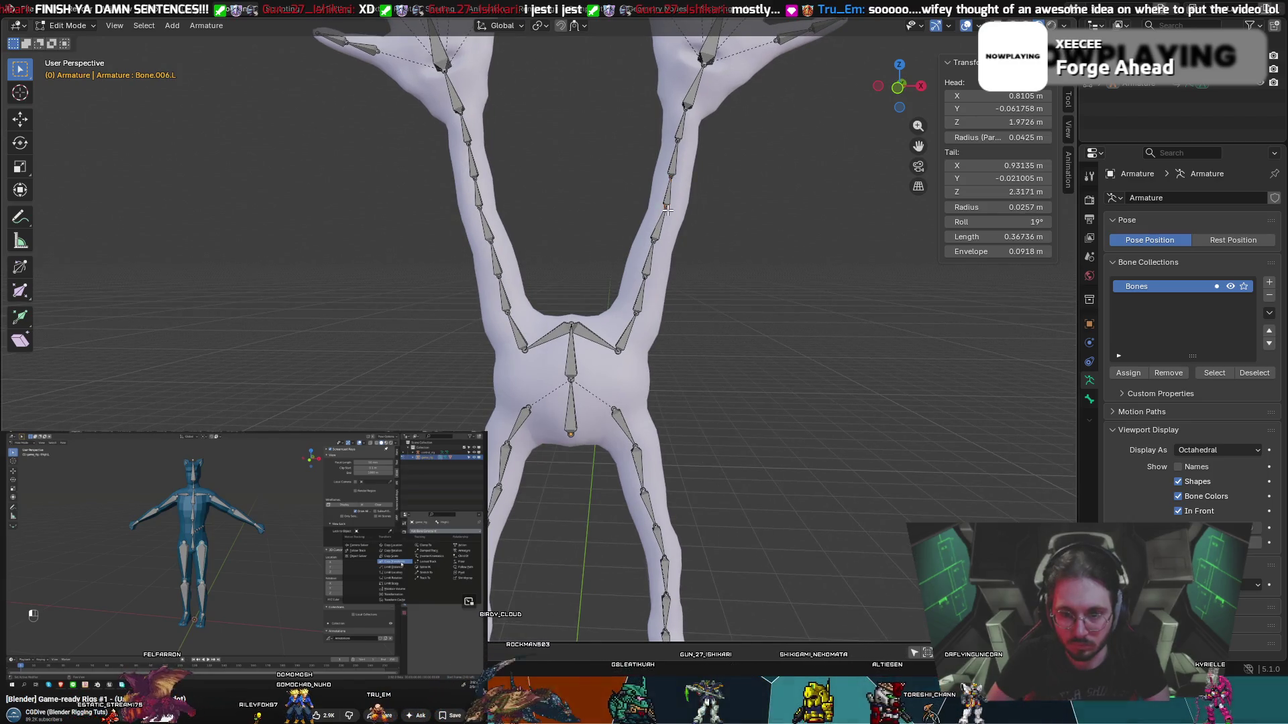
{"action": "left_click_drag", "start_coordinate": [667, 210], "coordinate": [657, 238]}
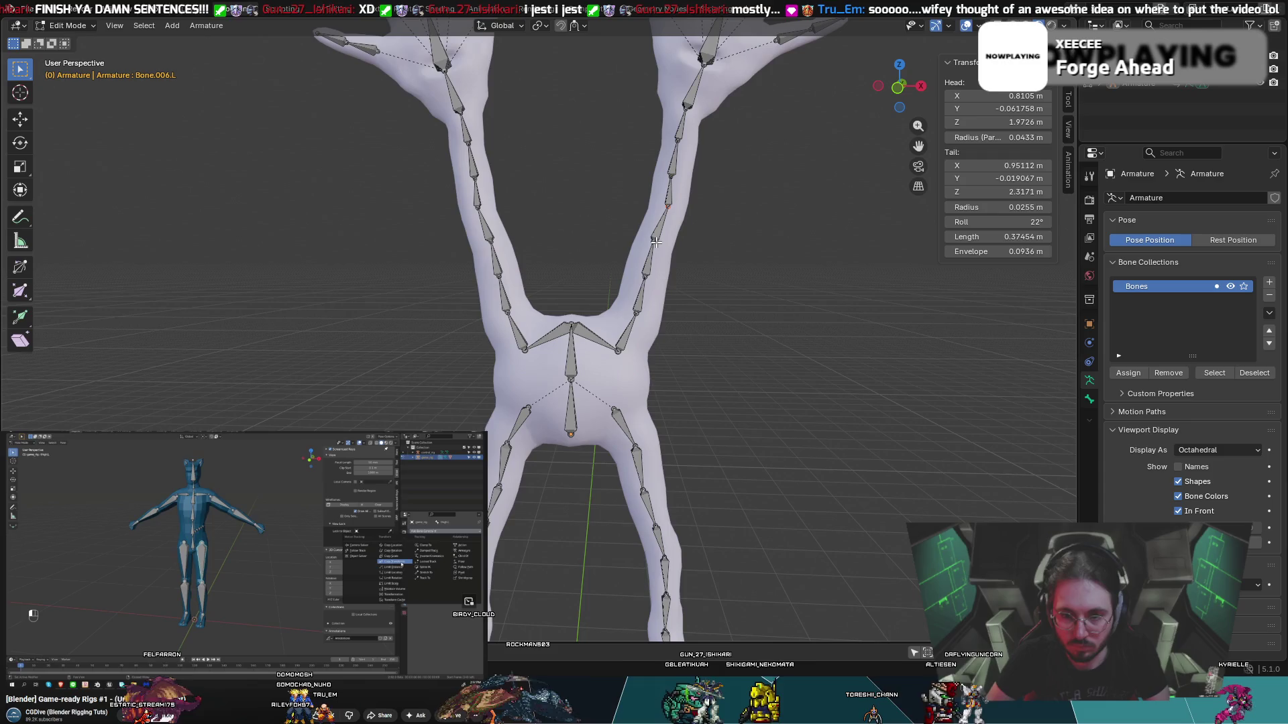
{"action": "left_click", "coordinate": [657, 244]}
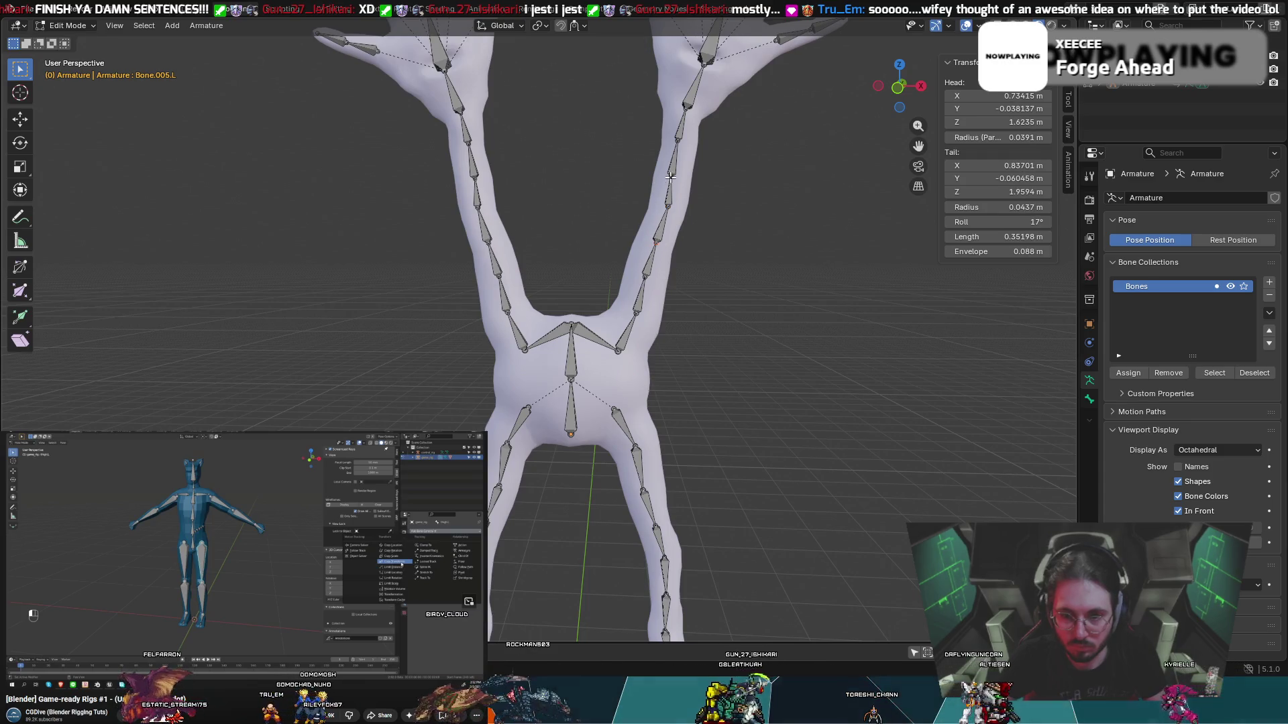
{"action": "left_click_drag", "start_coordinate": [670, 178], "coordinate": [683, 142]}
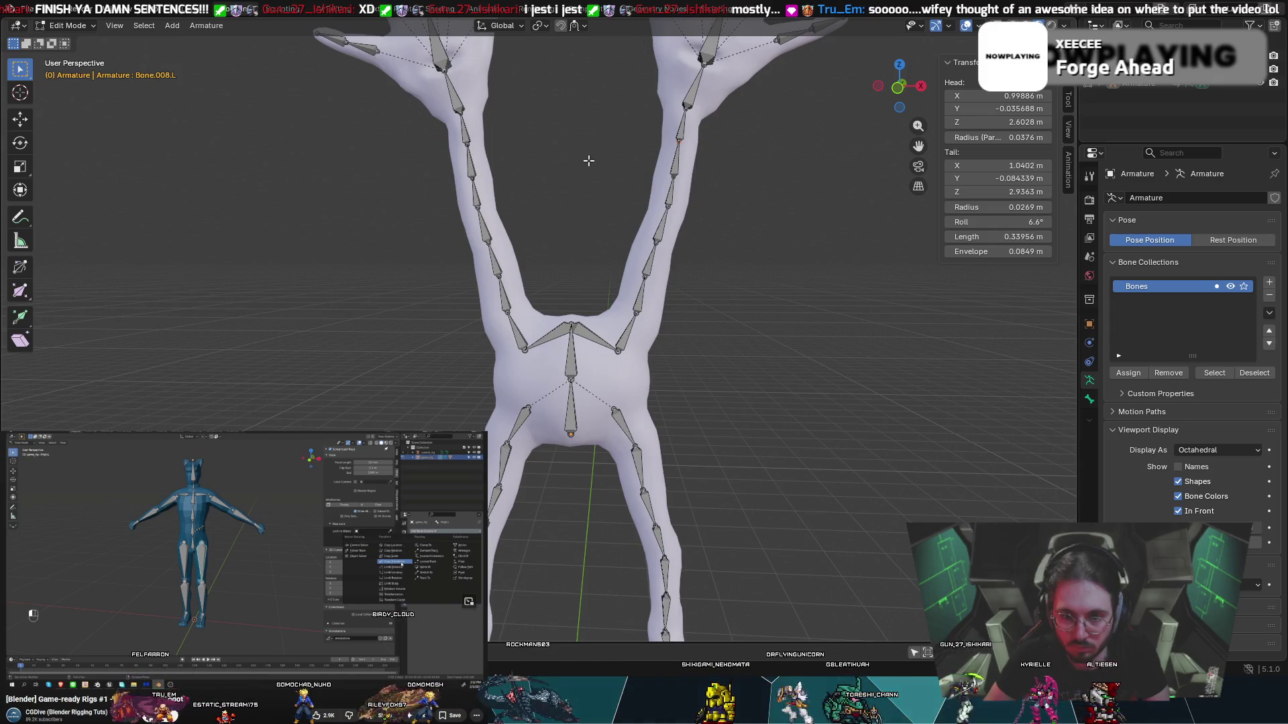
{"action": "scroll", "coordinate": [588, 161], "scroll_direction": "down", "scroll_amount": 5}
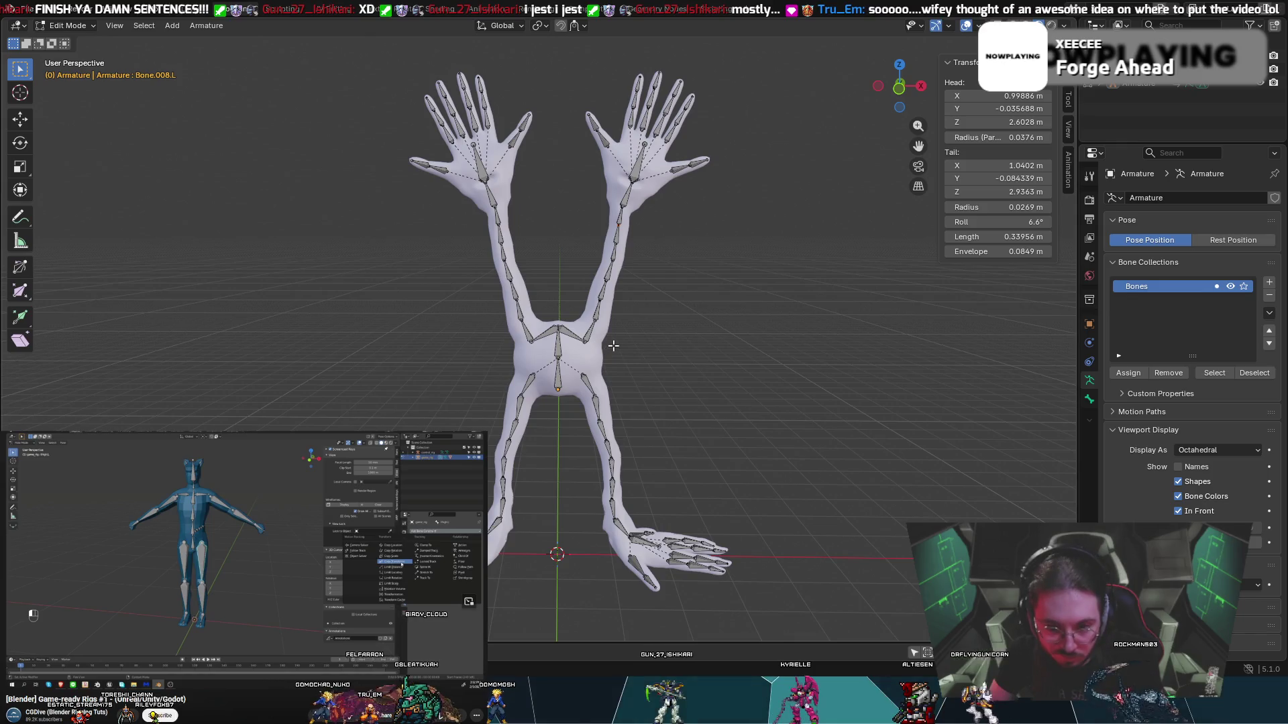
{"action": "scroll", "coordinate": [613, 345], "scroll_direction": "up", "scroll_amount": 1}
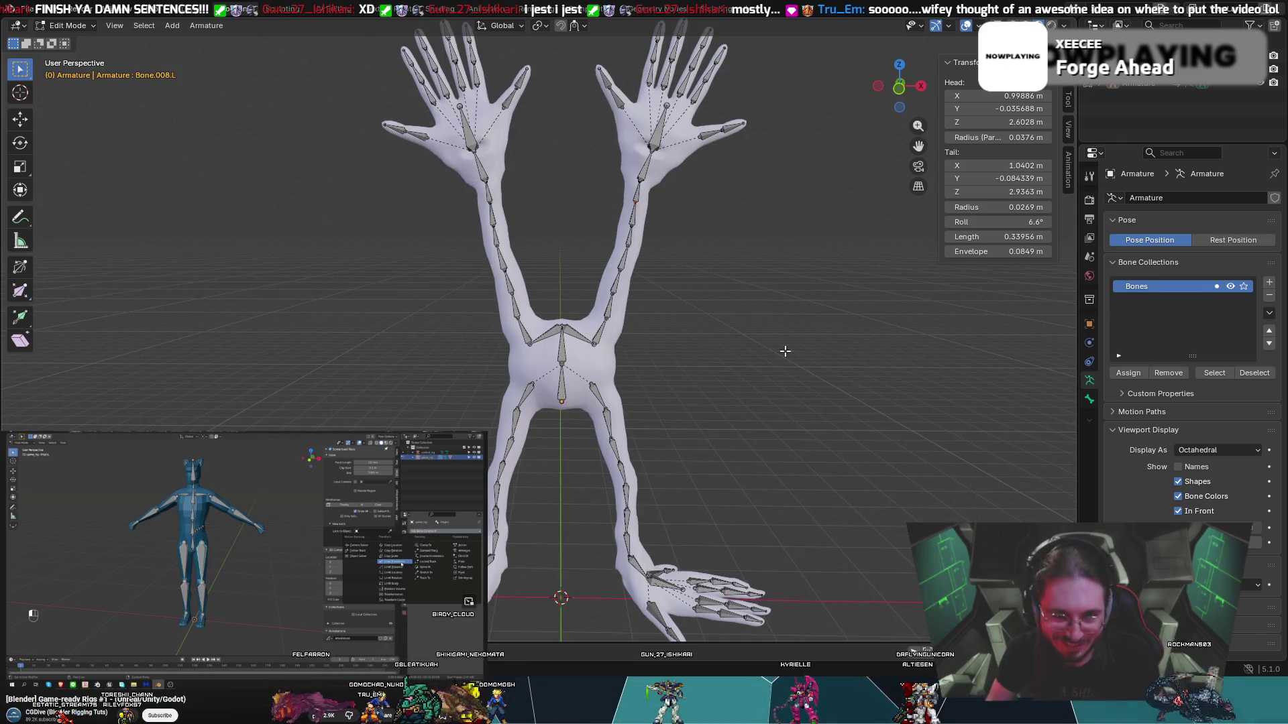
{"action": "mouse_move", "coordinate": [728, 218]}
{"action": "middle_mouse_down"}
{"action": "mouse_move", "coordinate": [728, 121]}
{"action": "mouse_move", "coordinate": [798, 123]}
{"action": "mouse_move", "coordinate": [752, 118]}
{"action": "middle_mouse_up"}
{"action": "mouse_move", "coordinate": [664, 214]}
{"action": "middle_mouse_down"}
{"action": "mouse_move", "coordinate": [751, 301]}
{"action": "mouse_move", "coordinate": [681, 287]}
{"action": "middle_mouse_up"}
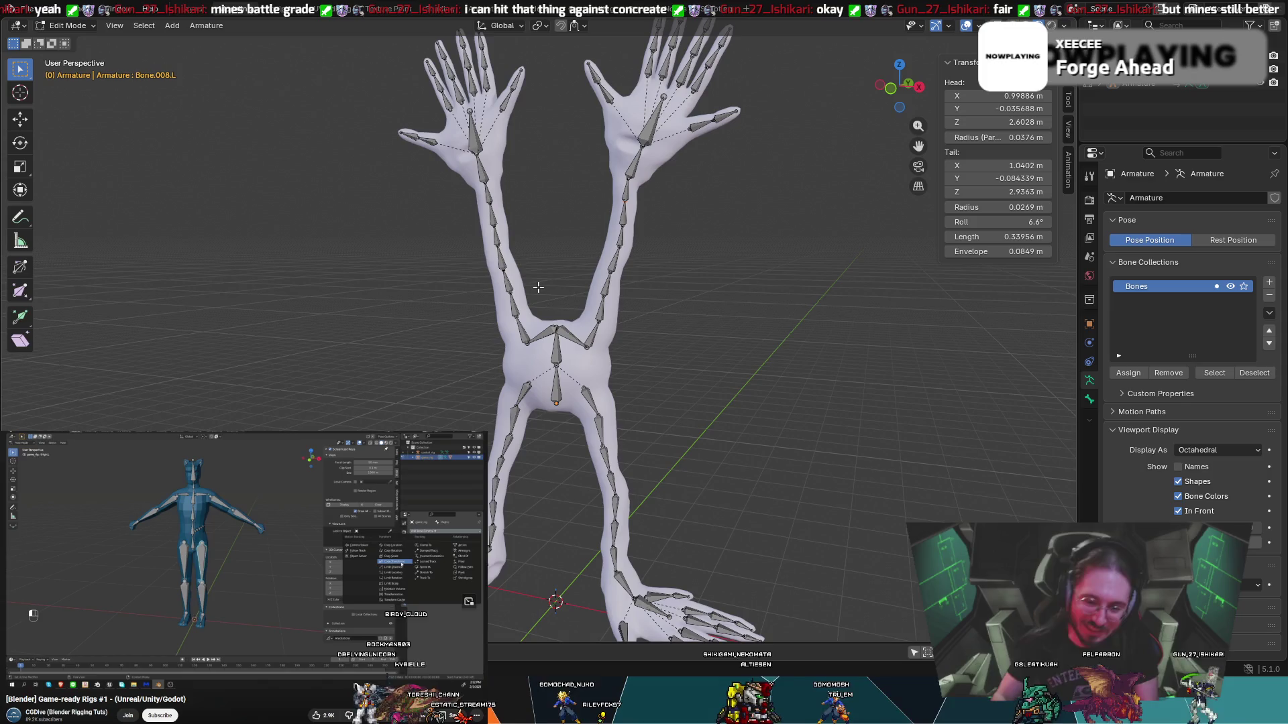
- From a side view, move the Bone.008.L.001 and Bone.009.L.001 joints into the left leg
{"action": "middle_click_drag", "start_coordinate": [604, 554], "coordinate": [624, 489]}
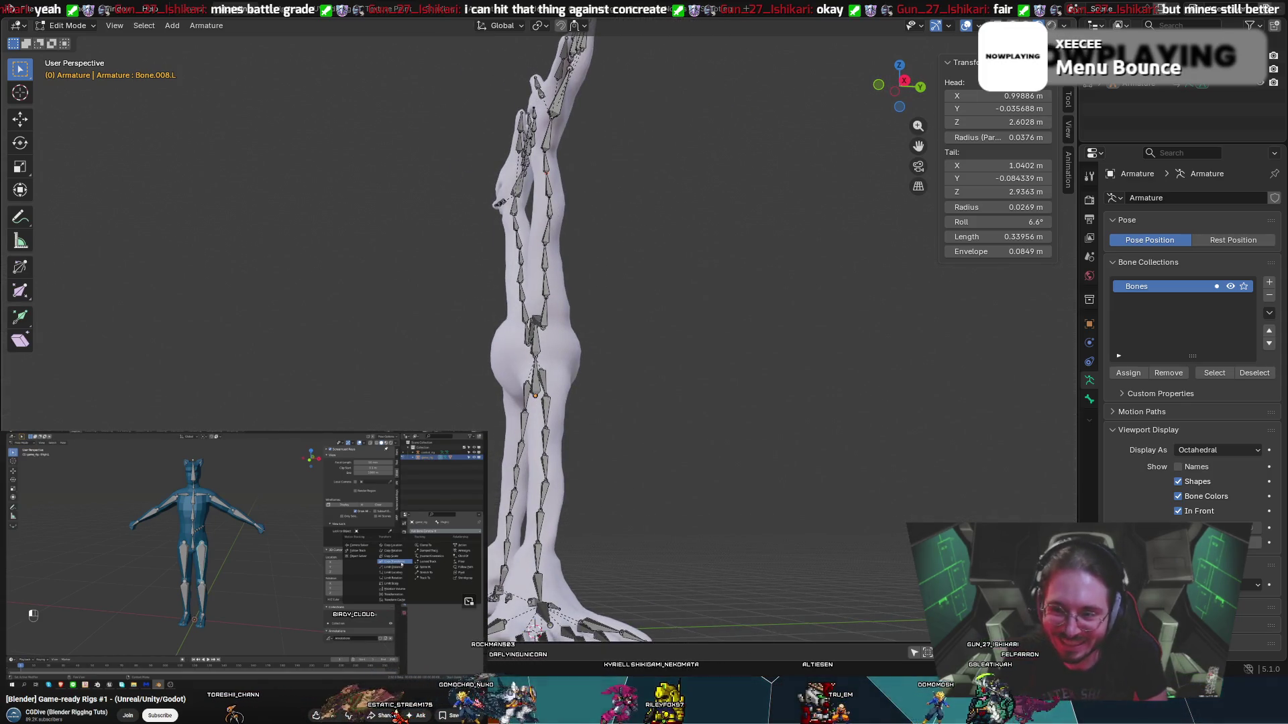
{"action": "middle_click_drag", "start_coordinate": [590, 523], "coordinate": [561, 543]}
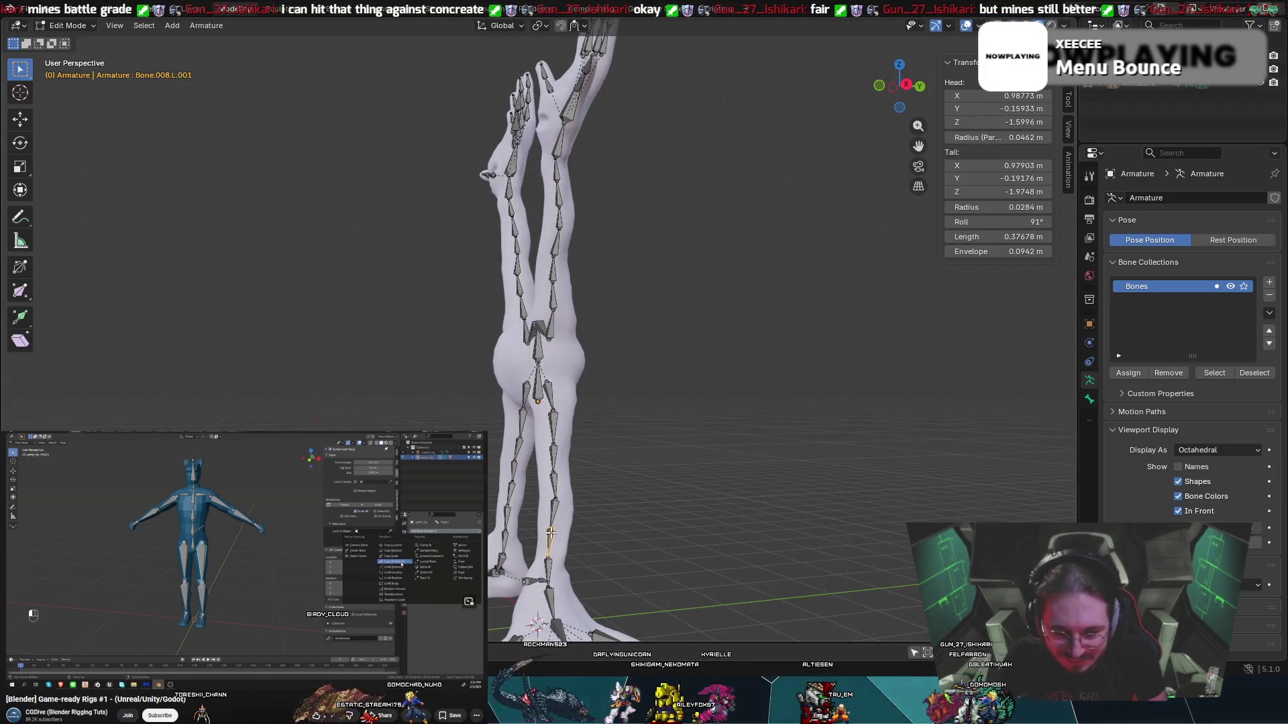
{"action": "left_click_drag", "start_coordinate": [550, 532], "coordinate": [556, 532]}
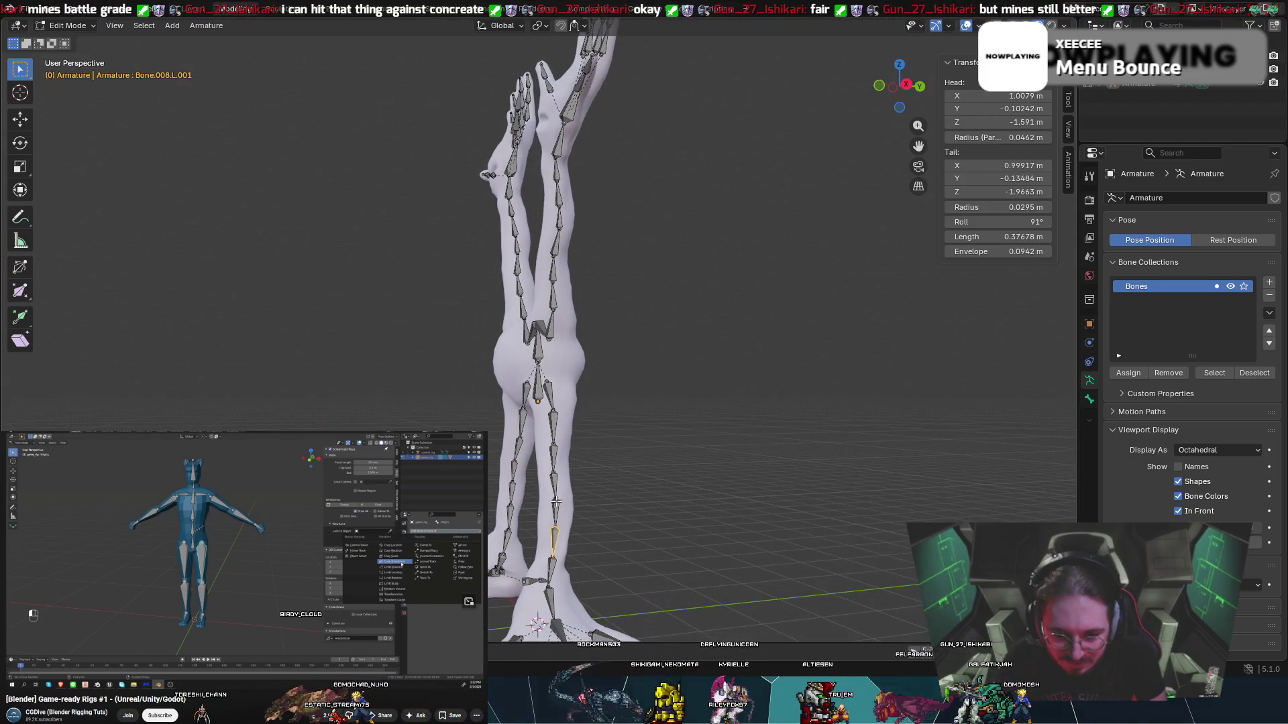
{"action": "mouse_move", "coordinate": [556, 502]}
{"action": "middle_mouse_down"}
{"action": "mouse_move", "coordinate": [569, 506]}
{"action": "mouse_move", "coordinate": [517, 537]}
{"action": "middle_mouse_up"}
{"action": "left_click_drag", "start_coordinate": [509, 542], "coordinate": [513, 541]}
{"action": "mouse_move", "coordinate": [514, 540]}
{"action": "middle_mouse_down"}
{"action": "mouse_move", "coordinate": [530, 546]}
{"action": "mouse_move", "coordinate": [572, 503]}
{"action": "mouse_move", "coordinate": [562, 495]}
{"action": "middle_mouse_up"}
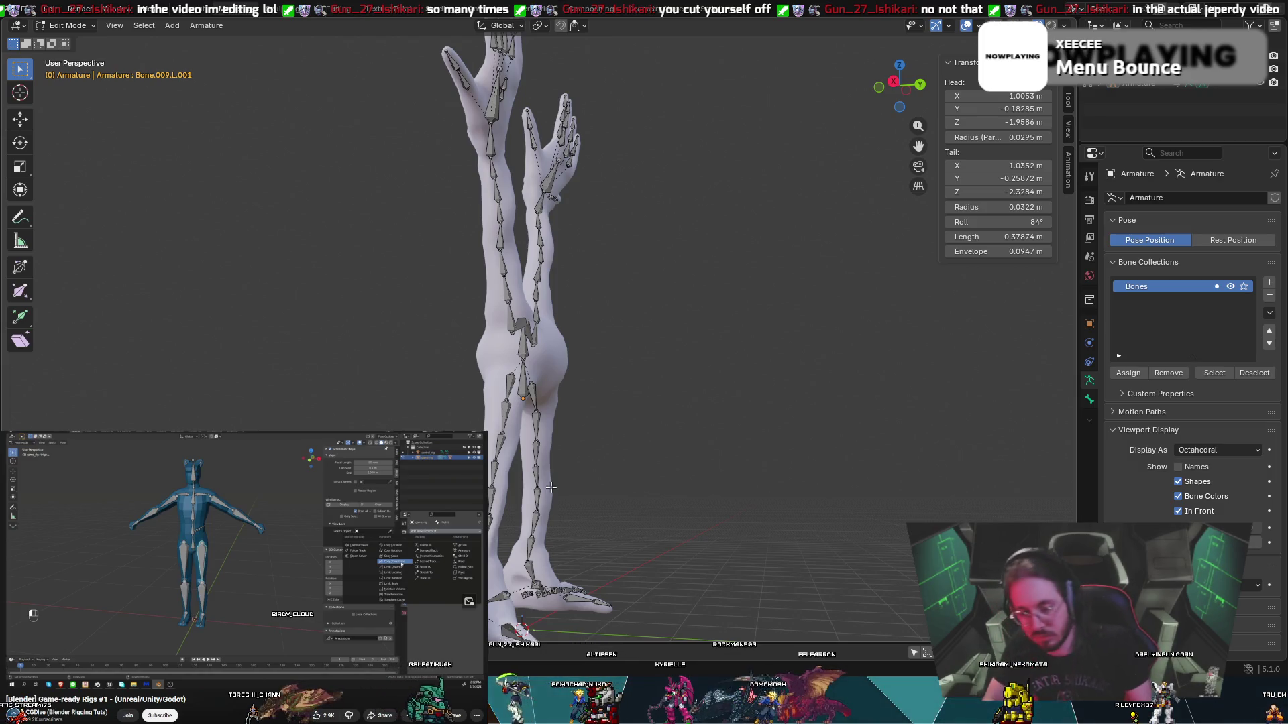
{"action": "mouse_move", "coordinate": [678, 359]}
{"action": "middle_mouse_down"}
{"action": "mouse_move", "coordinate": [474, 266]}
{"action": "mouse_move", "coordinate": [886, 303]}
{"action": "mouse_move", "coordinate": [839, 287]}
{"action": "mouse_move", "coordinate": [782, 337]}
{"action": "mouse_move", "coordinate": [848, 307]}
{"action": "mouse_move", "coordinate": [828, 316]}
{"action": "mouse_move", "coordinate": [833, 297]}
{"action": "middle_mouse_up"}
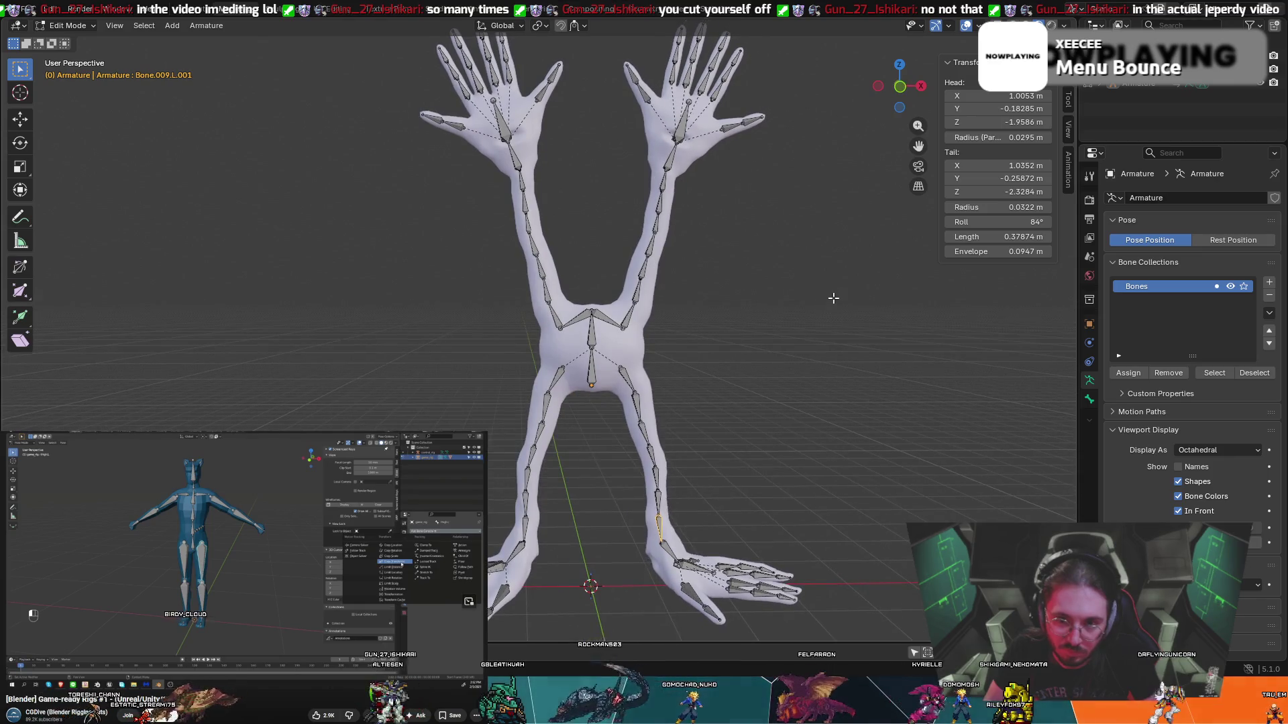
{"action": "scroll", "coordinate": [833, 298], "scroll_direction": "down", "scroll_amount": 1}
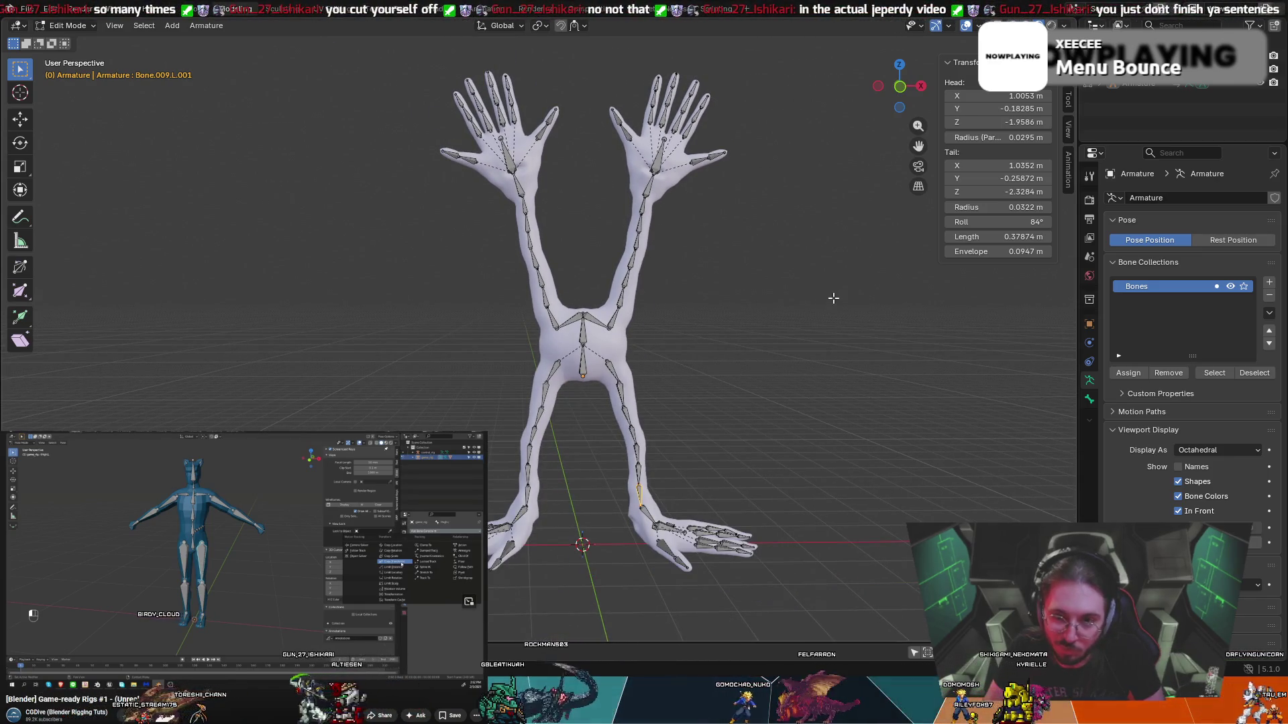
{"action": "middle_click_drag", "start_coordinate": [833, 298], "coordinate": [798, 307]}
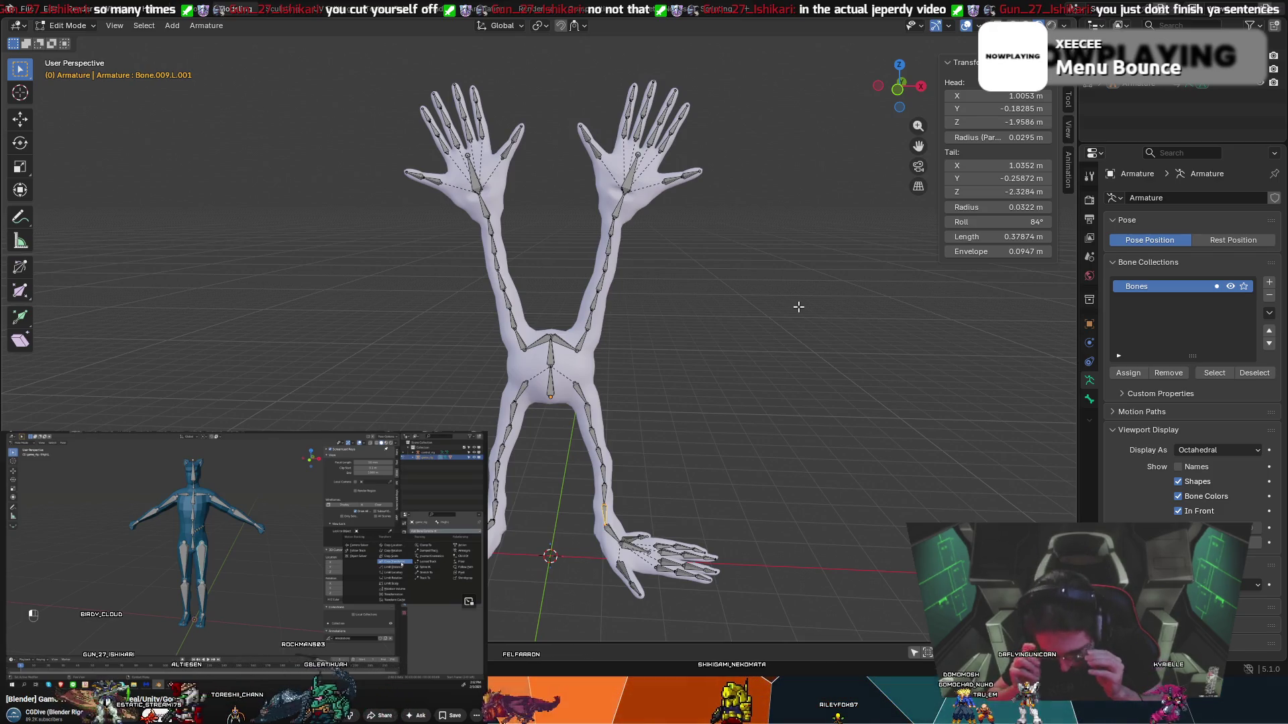
{"action": "mouse_move", "coordinate": [770, 404]}
{"action": "middle_mouse_down"}
{"action": "mouse_move", "coordinate": [632, 368]}
{"action": "mouse_move", "coordinate": [816, 394]}
{"action": "mouse_move", "coordinate": [937, 388]}
{"action": "mouse_move", "coordinate": [908, 374]}
{"action": "mouse_move", "coordinate": [604, 425]}
{"action": "mouse_move", "coordinate": [670, 429]}
{"action": "mouse_move", "coordinate": [591, 401]}
{"action": "mouse_move", "coordinate": [546, 403]}
{"action": "mouse_move", "coordinate": [514, 424]}
{"action": "middle_mouse_up"}
- Grab Bone.003.L.001, nudge its head slightly, and orbit to check the placement
{"action": "left_click", "coordinate": [515, 424]}
{"action": "key", "text": "g"}
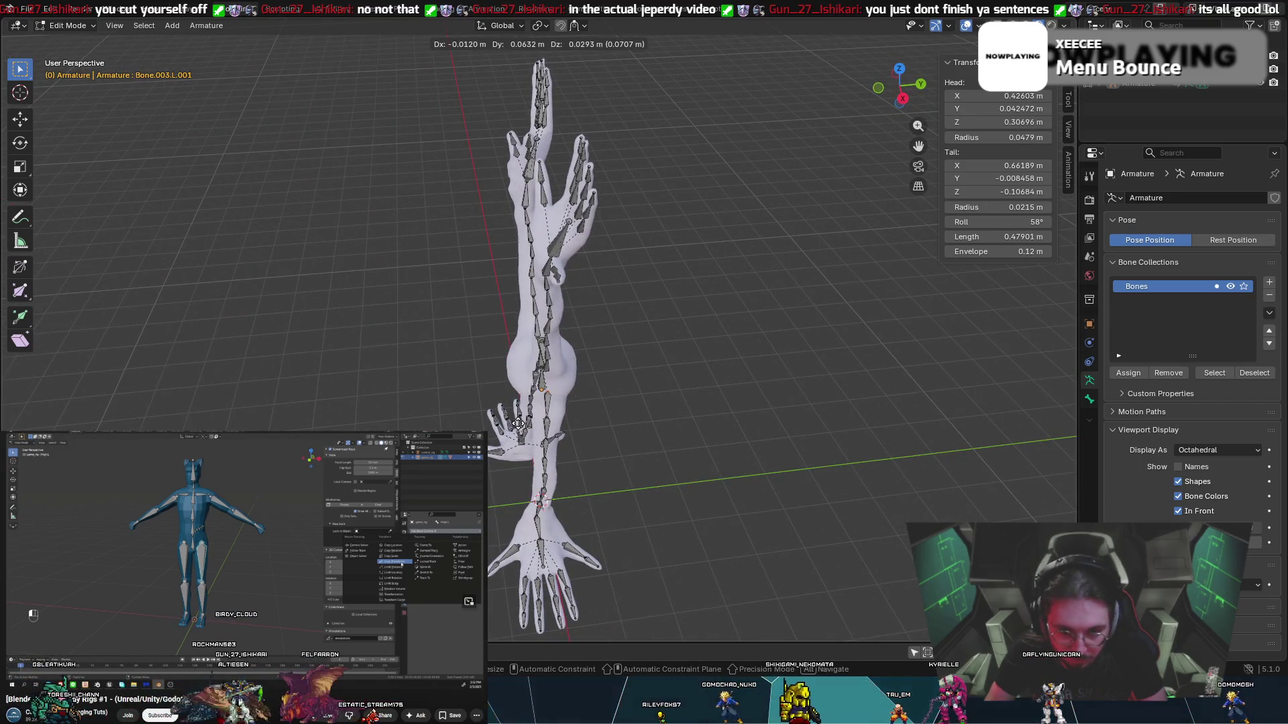
{"action": "left_click", "coordinate": [518, 422]}
{"action": "mouse_move", "coordinate": [517, 422]}
{"action": "middle_mouse_down"}
{"action": "mouse_move", "coordinate": [570, 415]}
{"action": "mouse_move", "coordinate": [713, 356]}
{"action": "mouse_move", "coordinate": [848, 345]}
{"action": "mouse_move", "coordinate": [808, 334]}
{"action": "mouse_move", "coordinate": [843, 315]}
{"action": "mouse_move", "coordinate": [666, 305]}
{"action": "mouse_move", "coordinate": [559, 331]}
{"action": "mouse_move", "coordinate": [360, 325]}
{"action": "middle_mouse_up"}
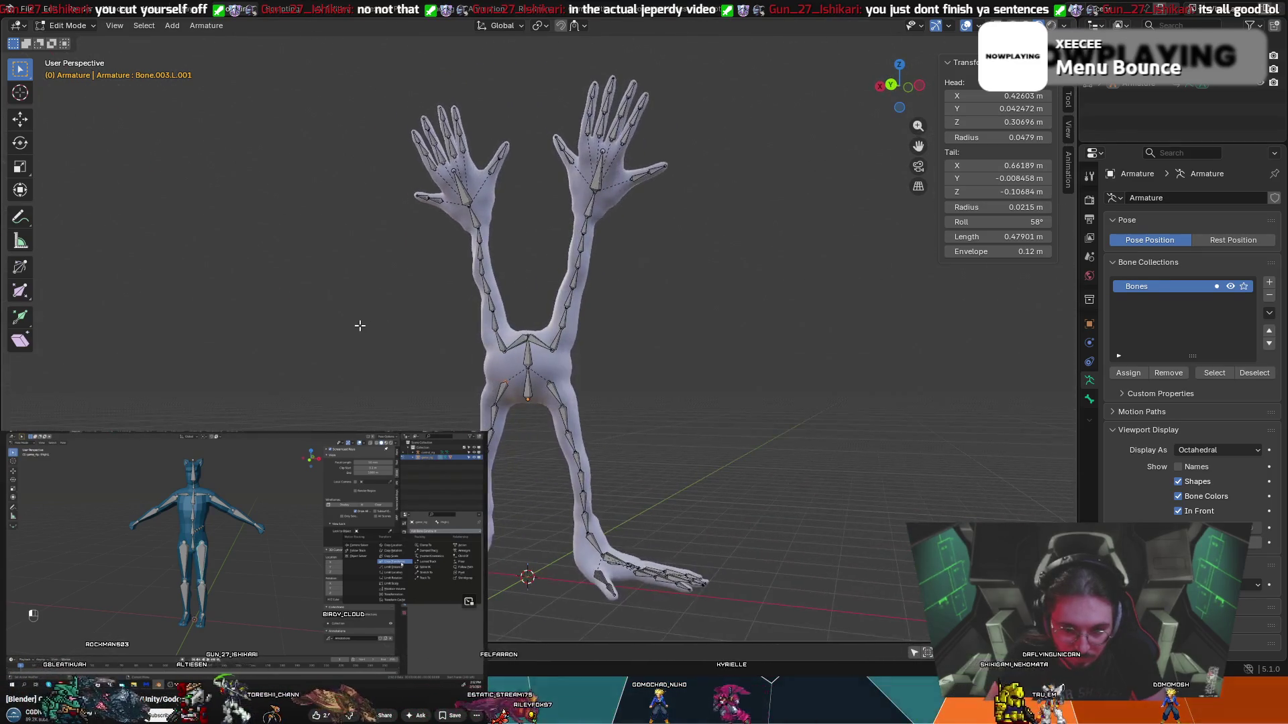
{"action": "middle_click_drag", "start_coordinate": [594, 362], "coordinate": [382, 392]}
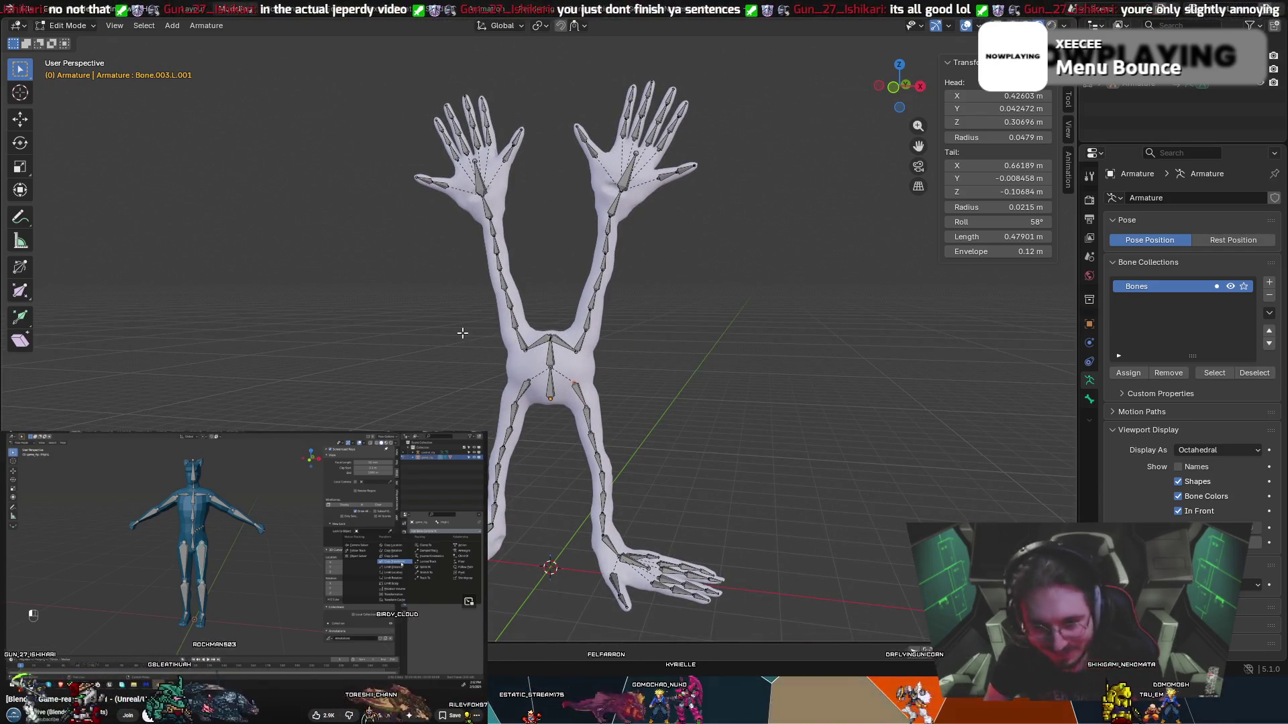
{"action": "middle_click_drag", "start_coordinate": [503, 327], "coordinate": [532, 369]}
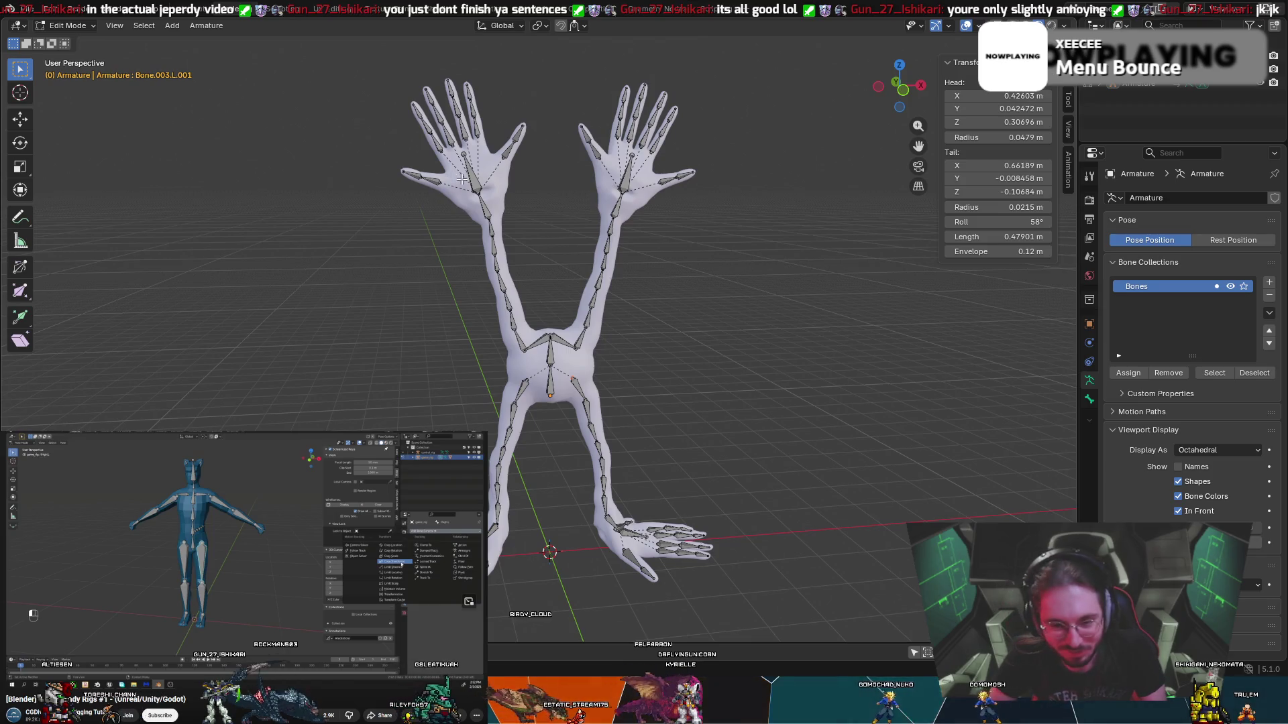
- Reposition the Bone.003.L.001 head again to 0.4405, 0.041663, 0.30696 m inside the body
{"action": "scroll", "coordinate": [493, 306], "scroll_direction": "down", "scroll_amount": 1}
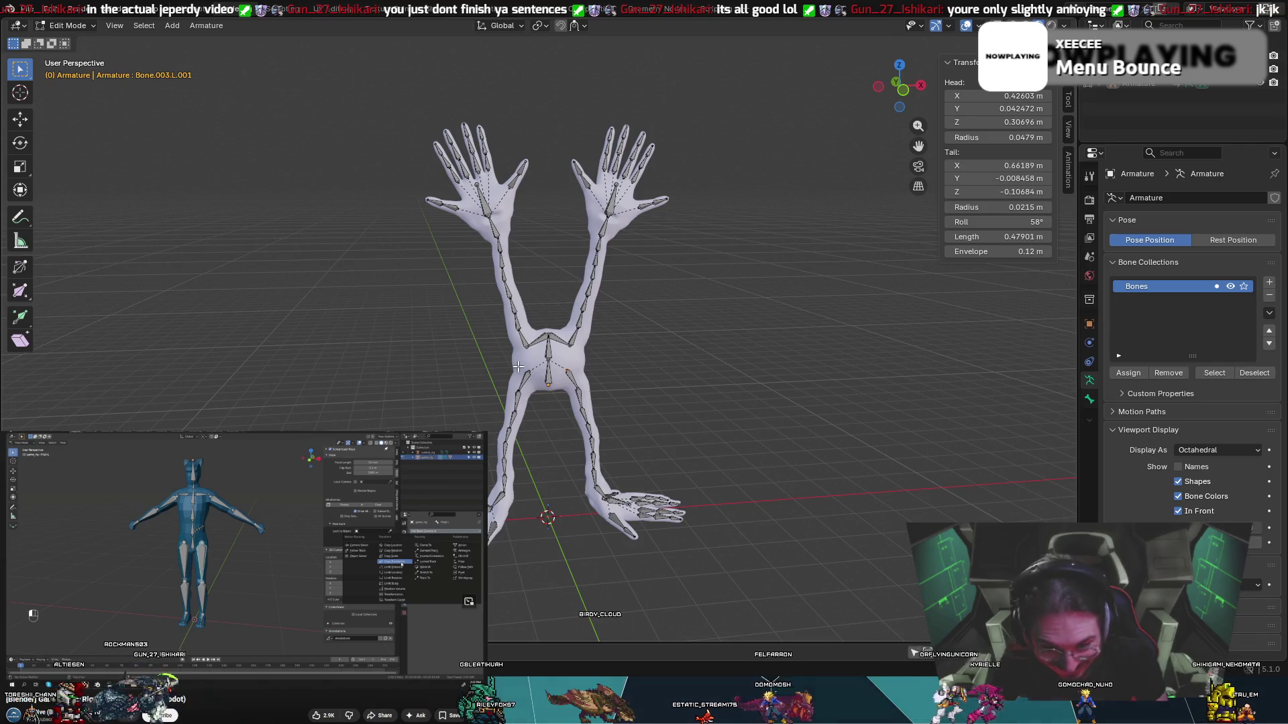
{"action": "mouse_move", "coordinate": [518, 366]}
{"action": "middle_mouse_down"}
{"action": "mouse_move", "coordinate": [495, 320]}
{"action": "mouse_move", "coordinate": [742, 282]}
{"action": "mouse_move", "coordinate": [944, 285]}
{"action": "mouse_move", "coordinate": [403, 309]}
{"action": "middle_mouse_up"}
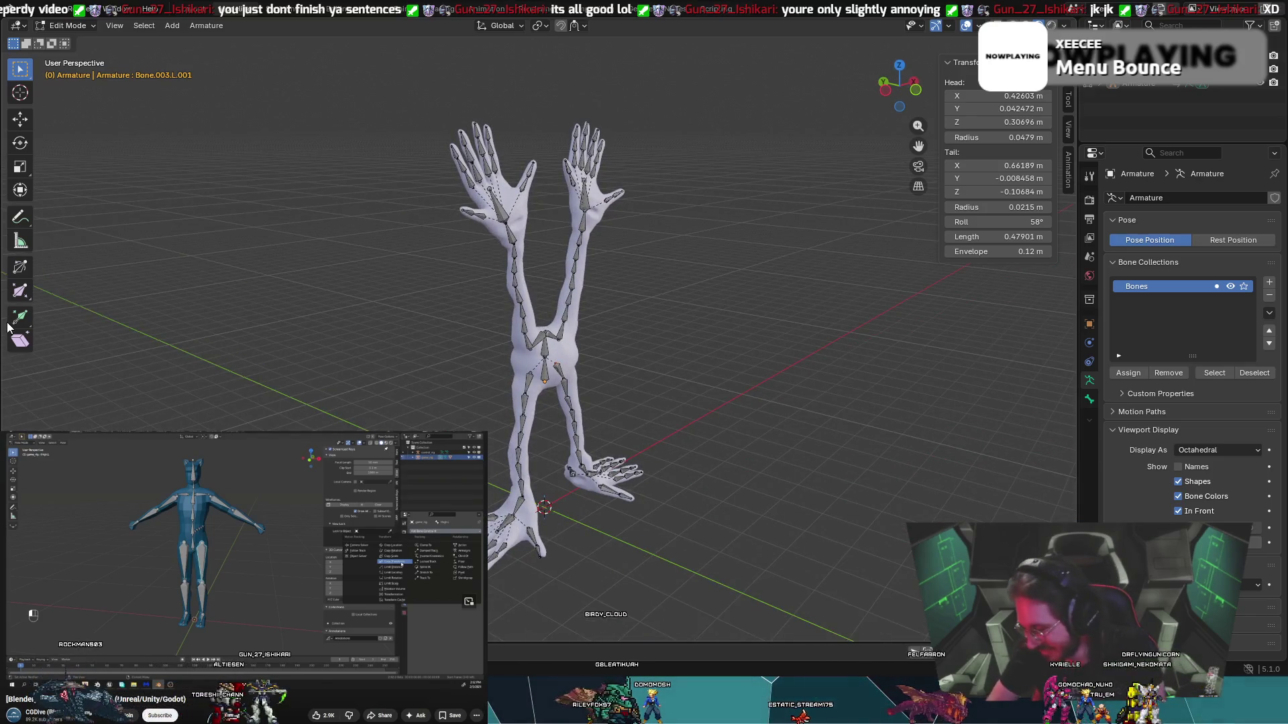
{"action": "mouse_move", "coordinate": [753, 330]}
{"action": "middle_mouse_down"}
{"action": "mouse_move", "coordinate": [666, 310]}
{"action": "mouse_move", "coordinate": [698, 347]}
{"action": "mouse_move", "coordinate": [706, 321]}
{"action": "mouse_move", "coordinate": [675, 322]}
{"action": "middle_mouse_up"}
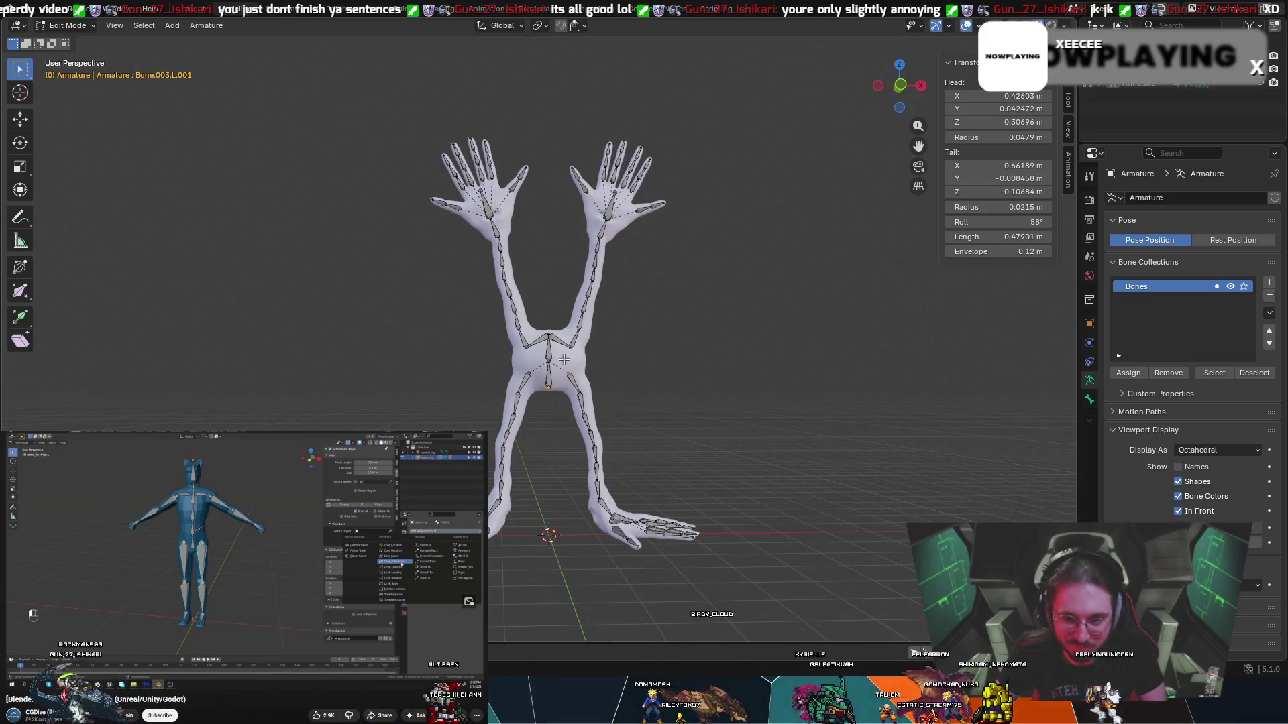
{"action": "key", "text": "g"}
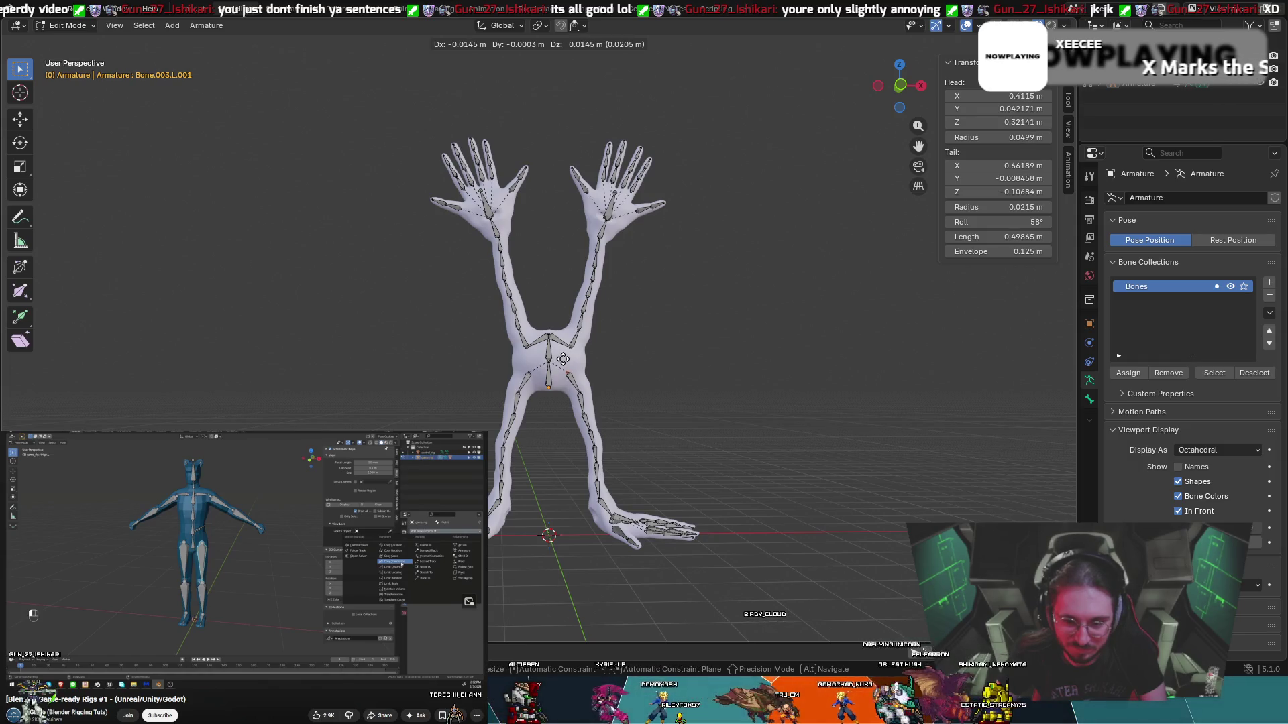
{"action": "left_click", "coordinate": [583, 362]}
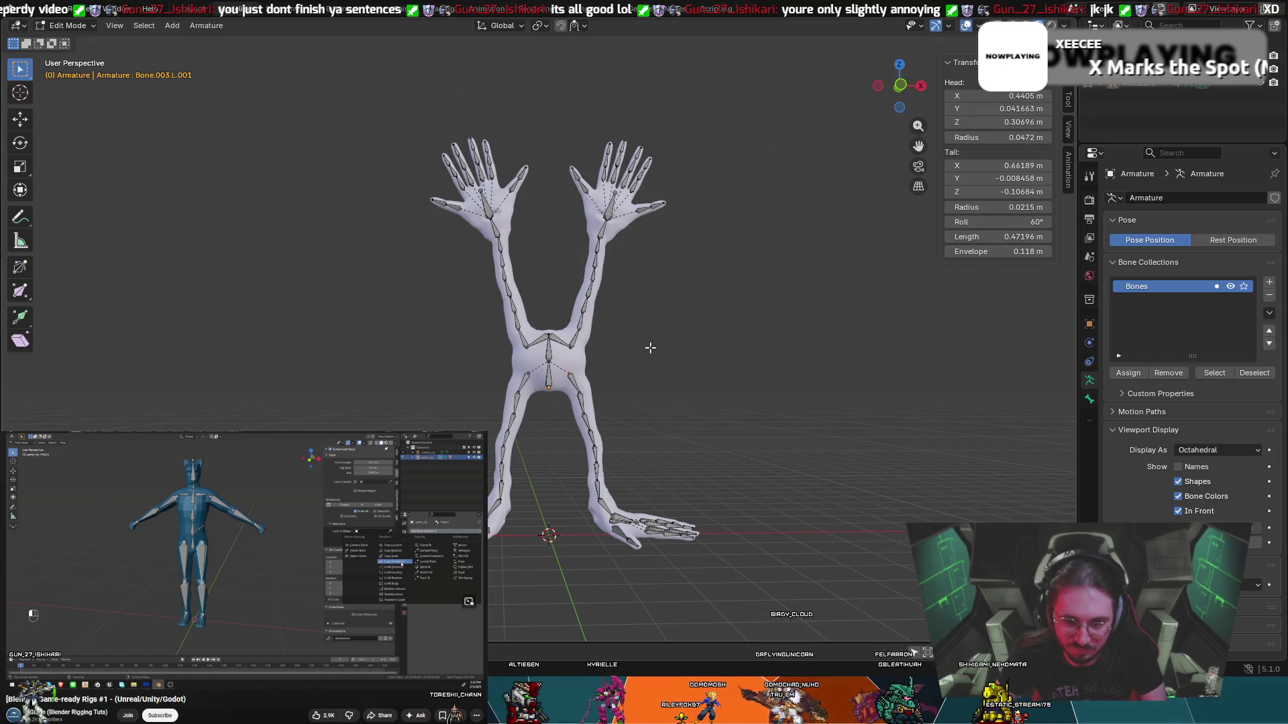
{"action": "mouse_move", "coordinate": [650, 347]}
{"action": "middle_mouse_down"}
{"action": "mouse_move", "coordinate": [483, 349]}
{"action": "mouse_move", "coordinate": [676, 366]}
{"action": "middle_mouse_up"}
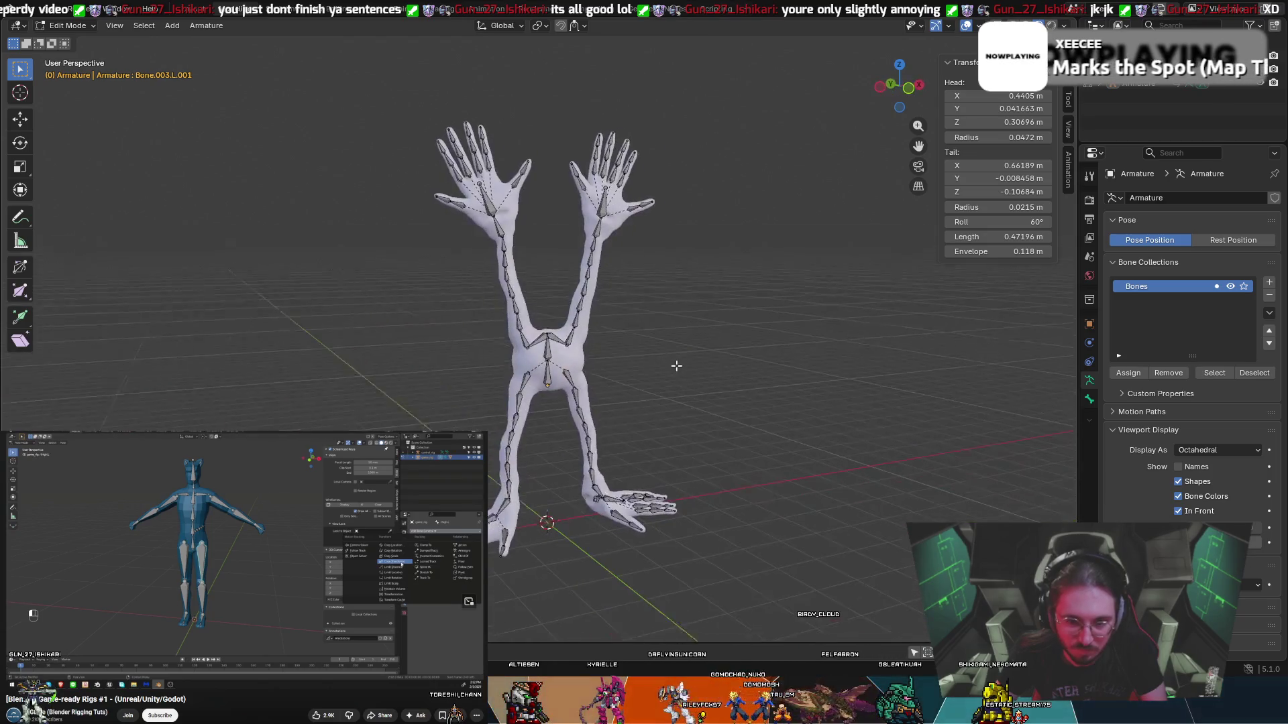
- Return the armature to Object Mode and show the active tool's settings in the sidebar
{"action": "left_click", "coordinate": [91, 29]}
{"action": "left_click", "coordinate": [70, 42]}
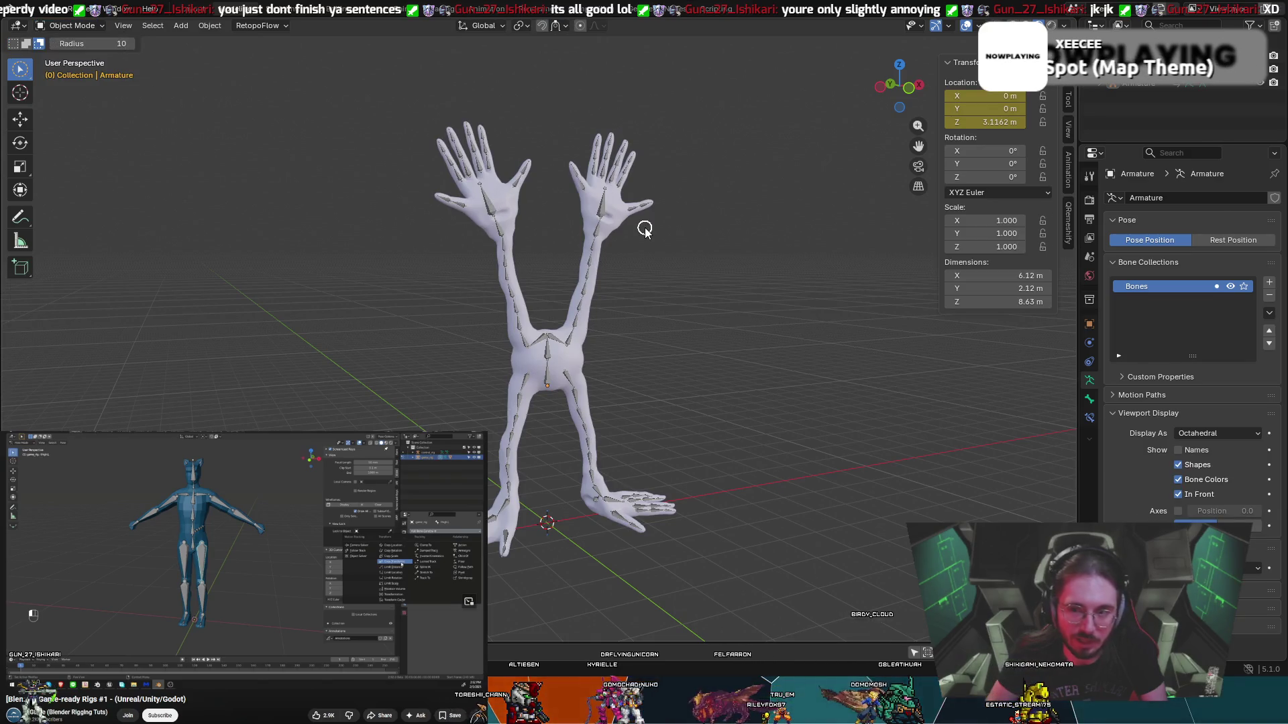
{"action": "left_click", "coordinate": [1068, 96]}
{"action": "left_click", "coordinate": [1071, 82]}
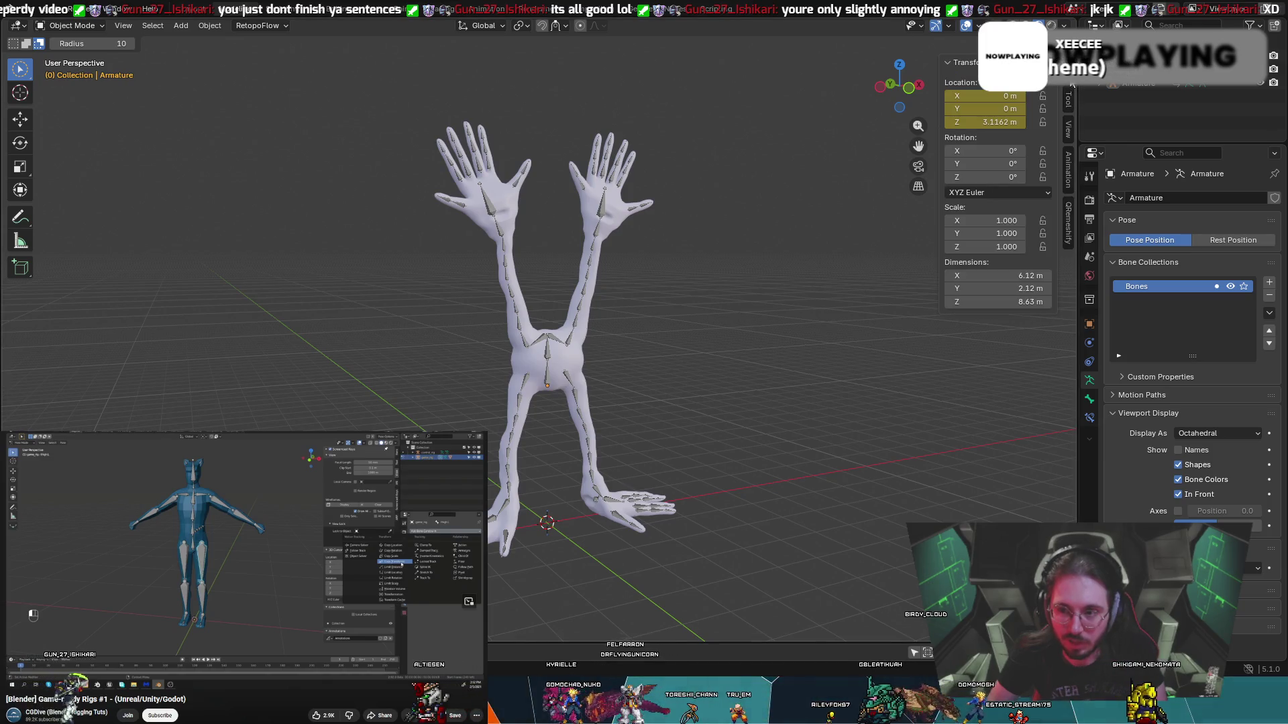
{"action": "left_click", "coordinate": [1068, 98]}
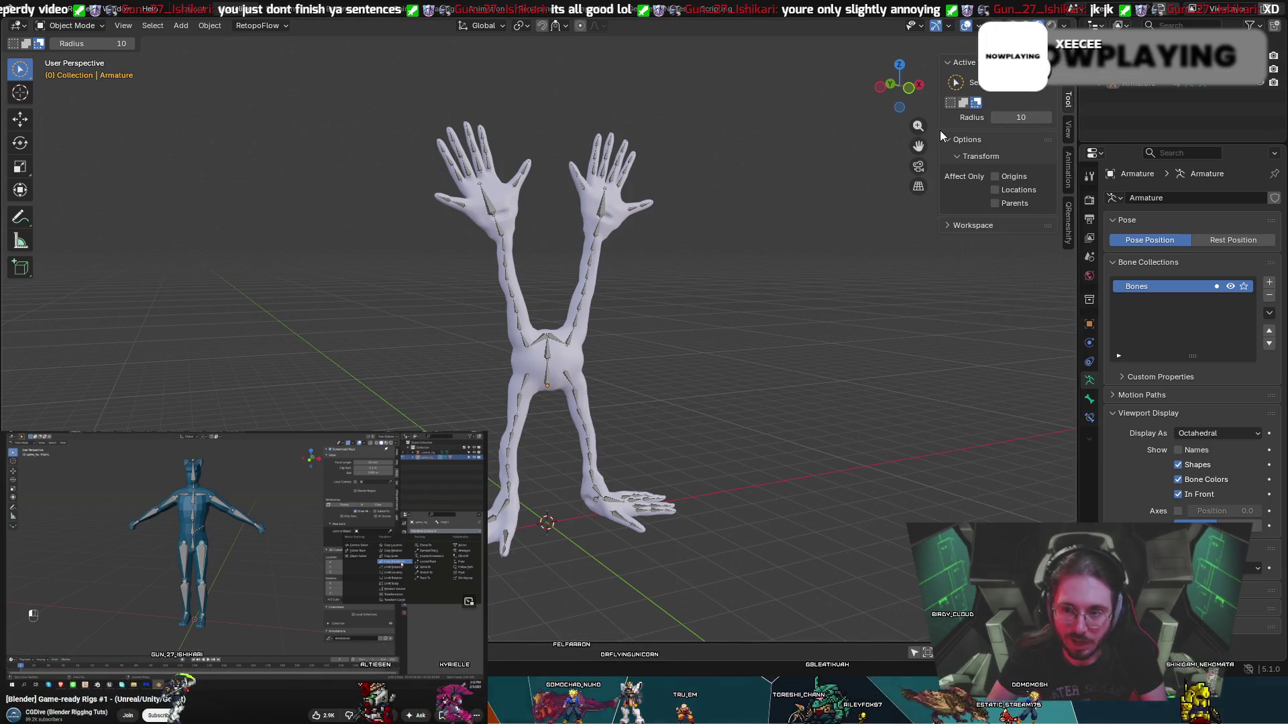
- Toggle selection mode to Extend and back to Set, then expand the Workspace panel
{"action": "left_click", "coordinate": [963, 102]}
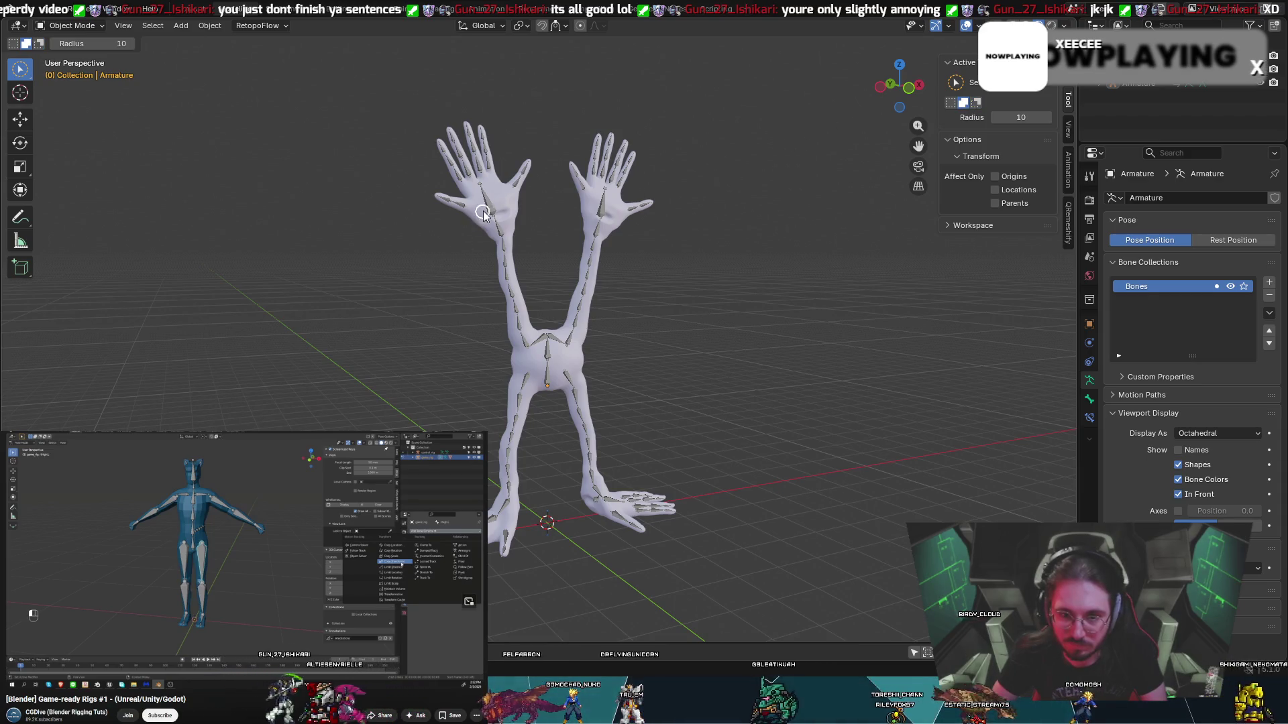
{"action": "left_click", "coordinate": [951, 102]}
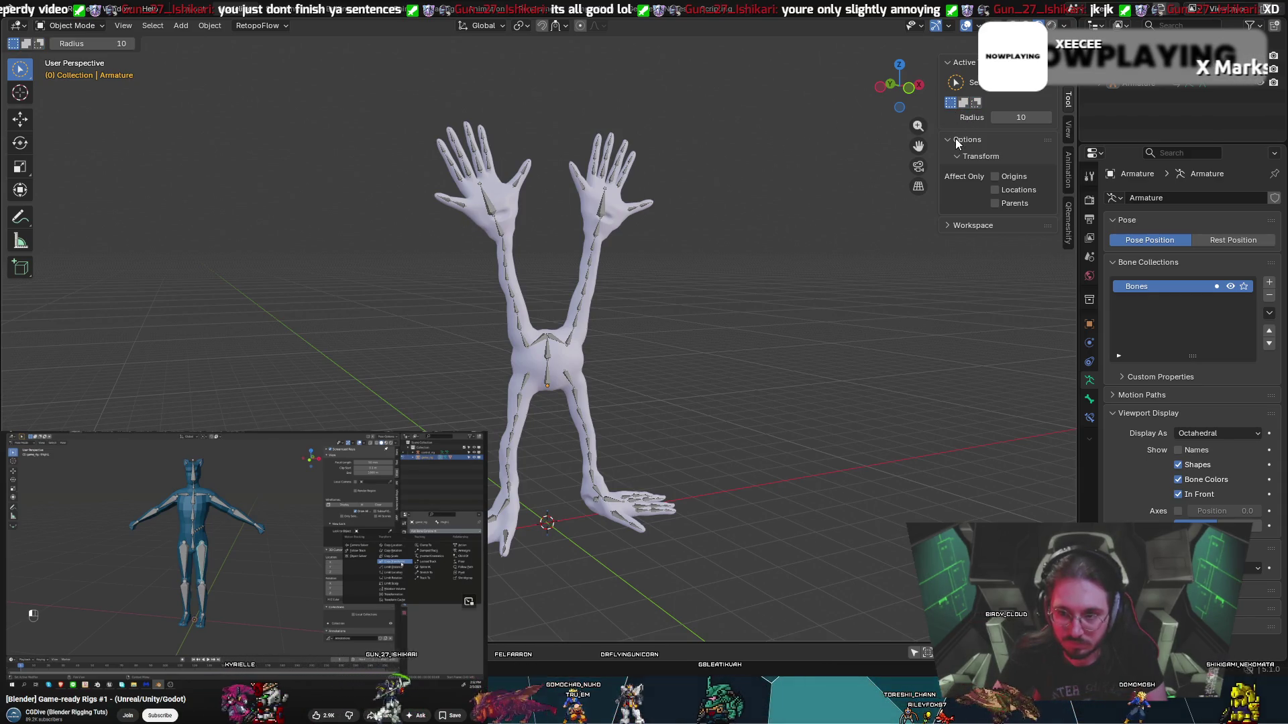
{"action": "left_click", "coordinate": [947, 225]}
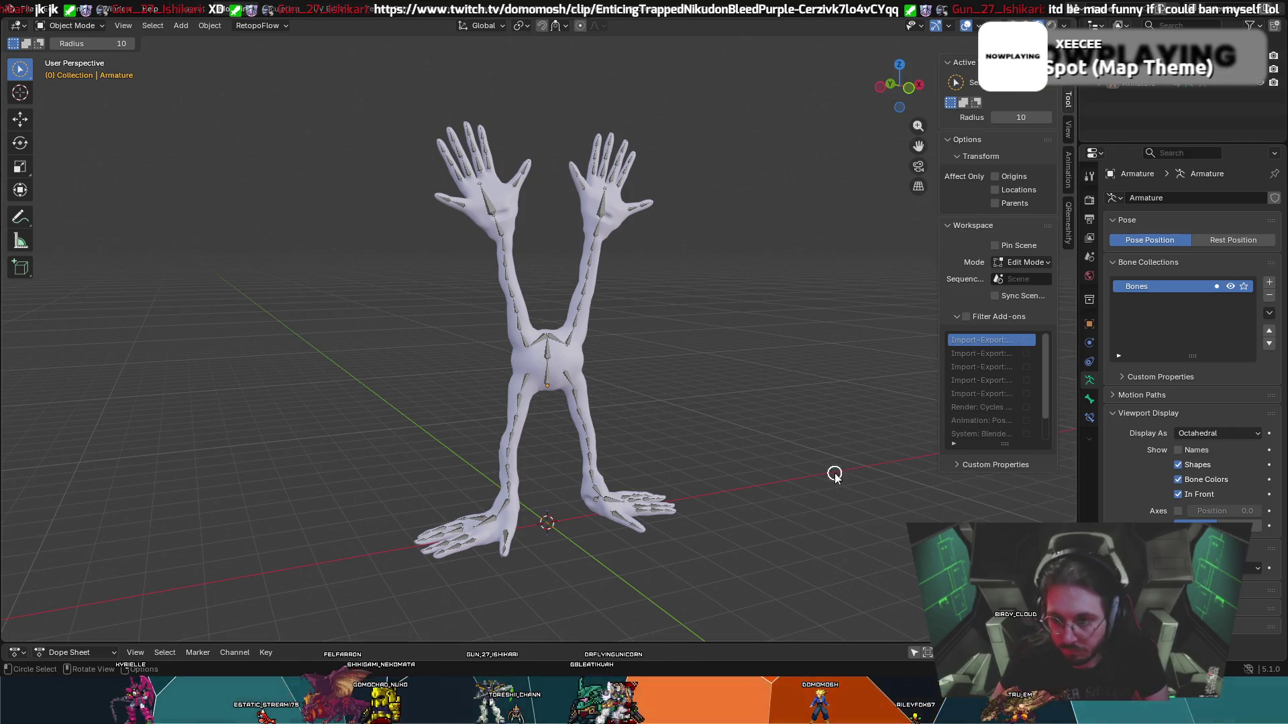
- Show the QRemeshify sidebar tab and enlarge the Dope Sheet to reveal ArmatureAction.001
{"action": "left_click", "coordinate": [1069, 134]}
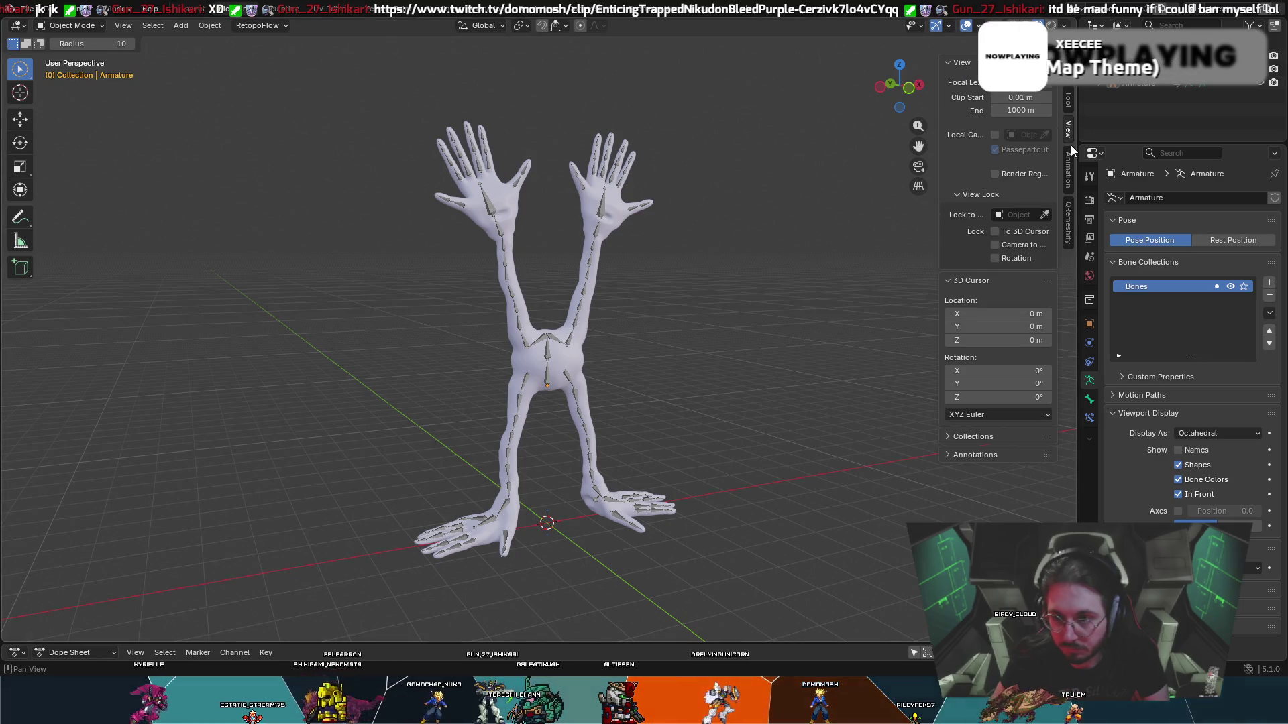
{"action": "left_click", "coordinate": [1072, 155]}
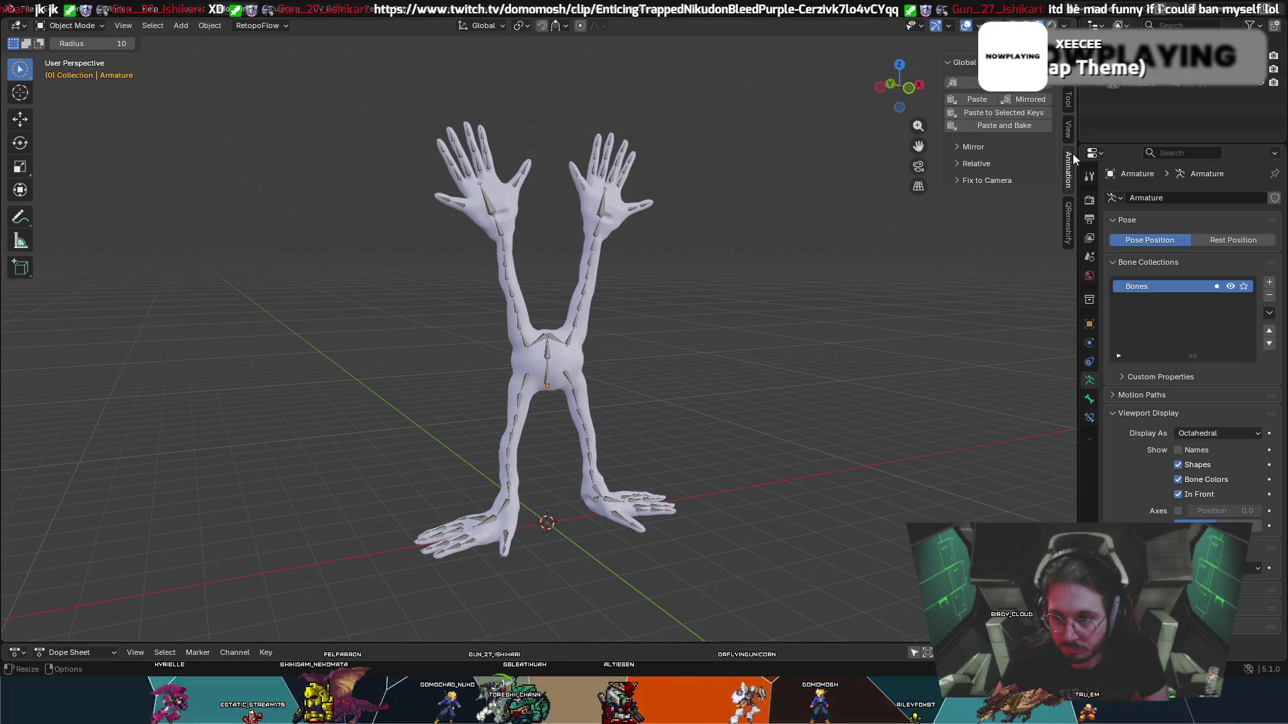
{"action": "left_click", "coordinate": [1067, 214]}
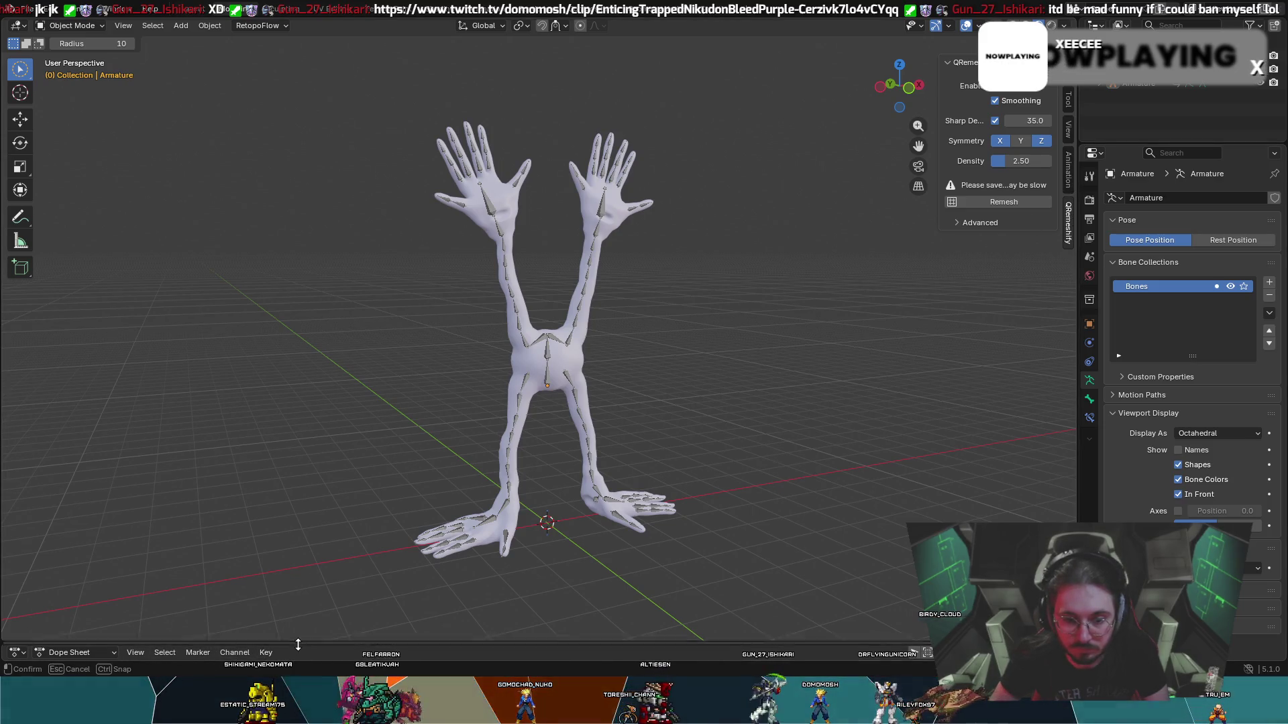
{"action": "mouse_move", "coordinate": [231, 644]}
{"action": "left_mouse_down"}
{"action": "mouse_move", "coordinate": [302, 446]}
{"action": "mouse_move", "coordinate": [360, 334]}
{"action": "left_mouse_up"}
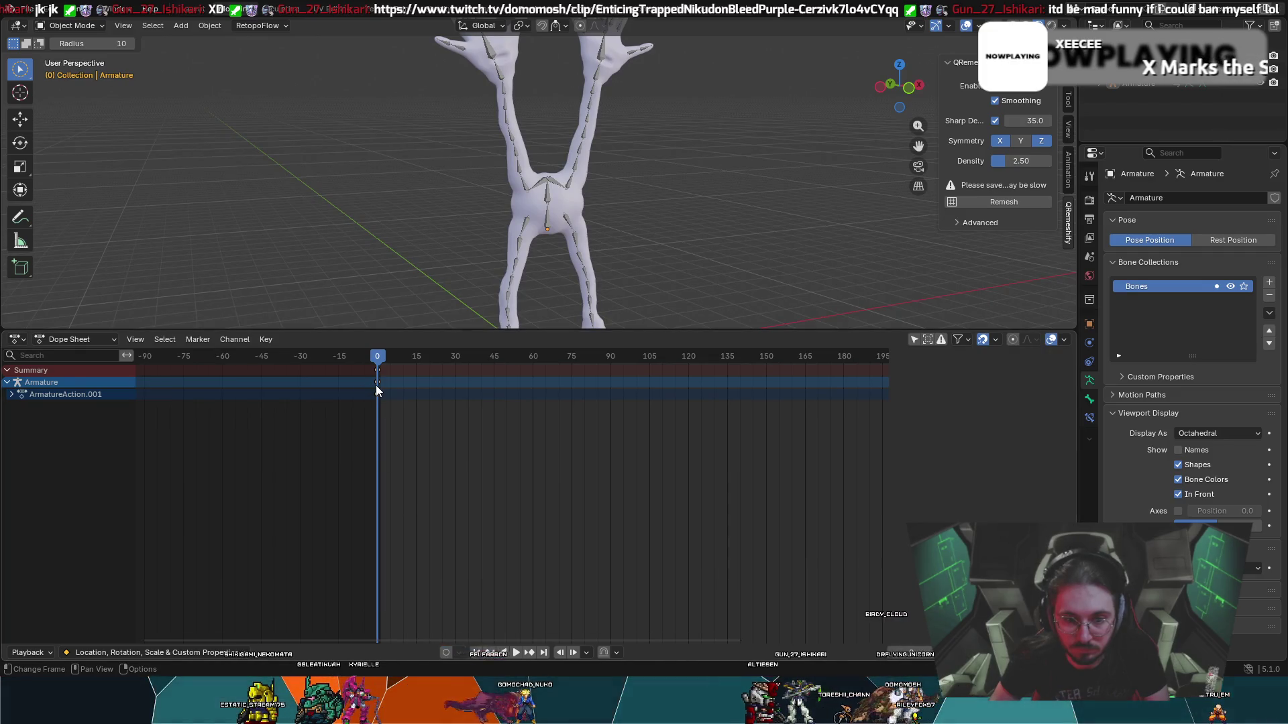
- Unlink ArmatureAction.001, cancel a stray circle select, and collapse the Dope Sheet
{"action": "left_click", "coordinate": [377, 385]}
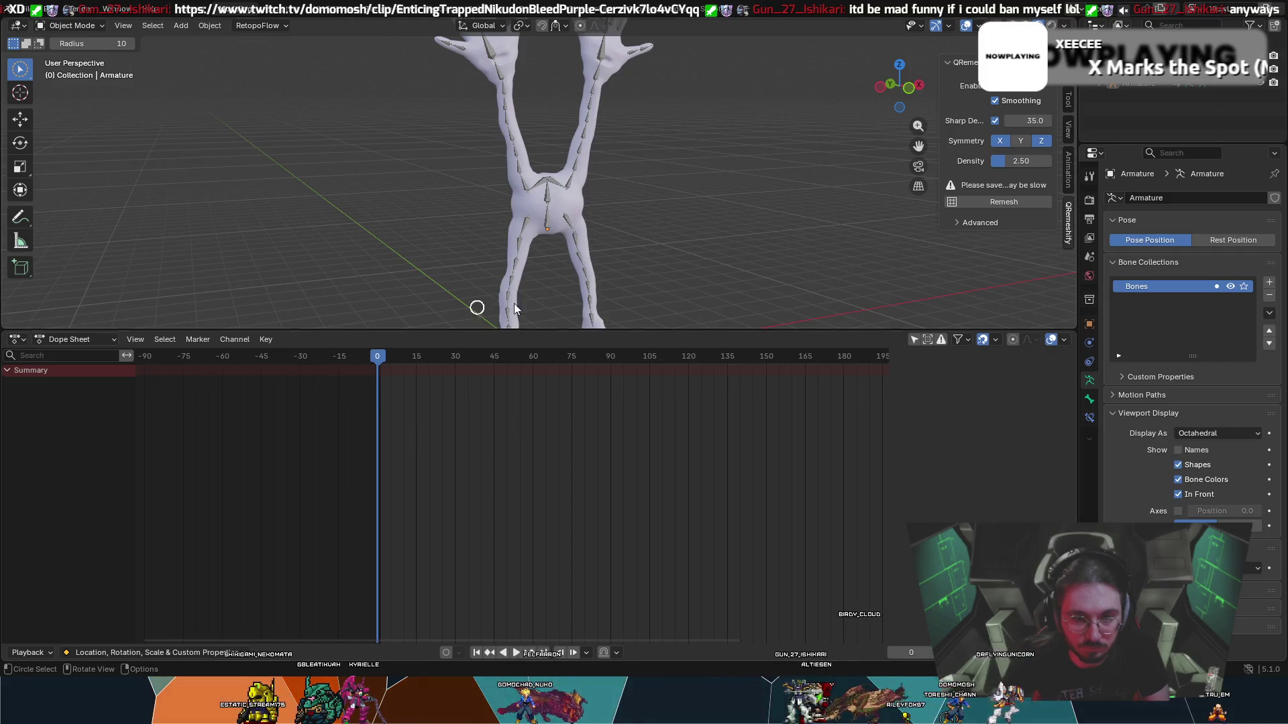
{"action": "left_click_drag", "start_coordinate": [526, 261], "coordinate": [523, 174]}
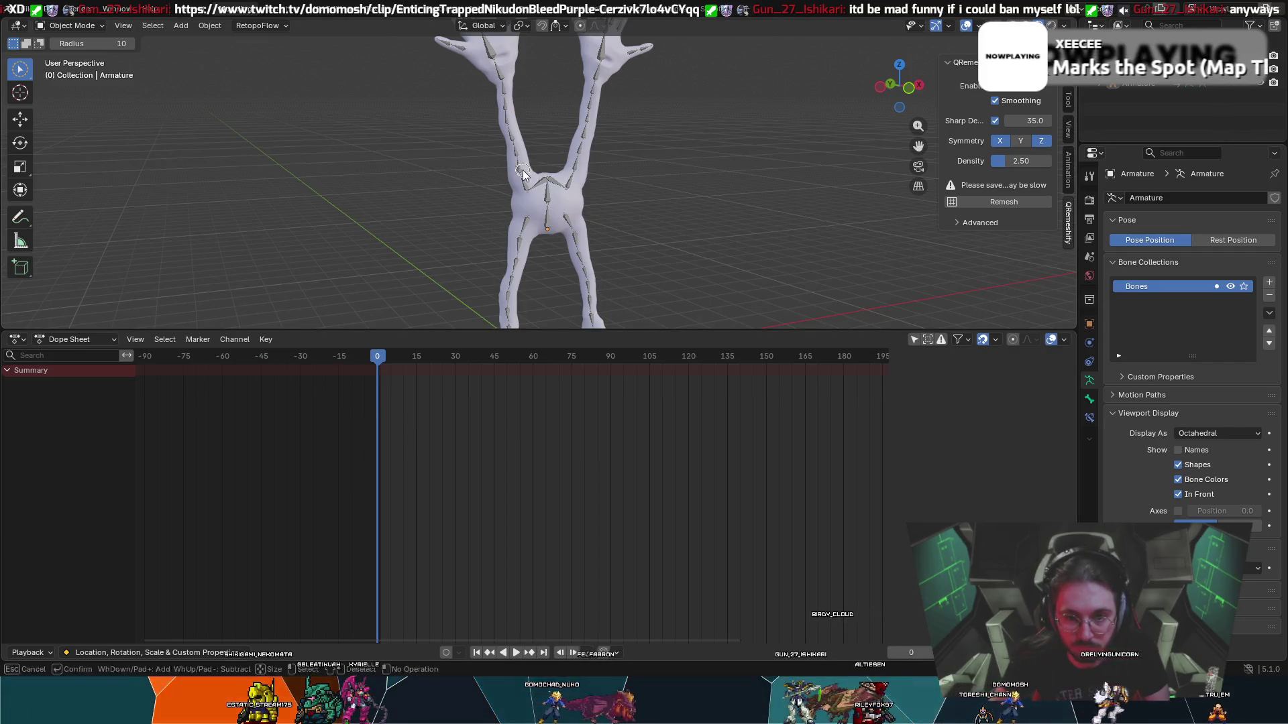
{"action": "right_click", "coordinate": [523, 174]}
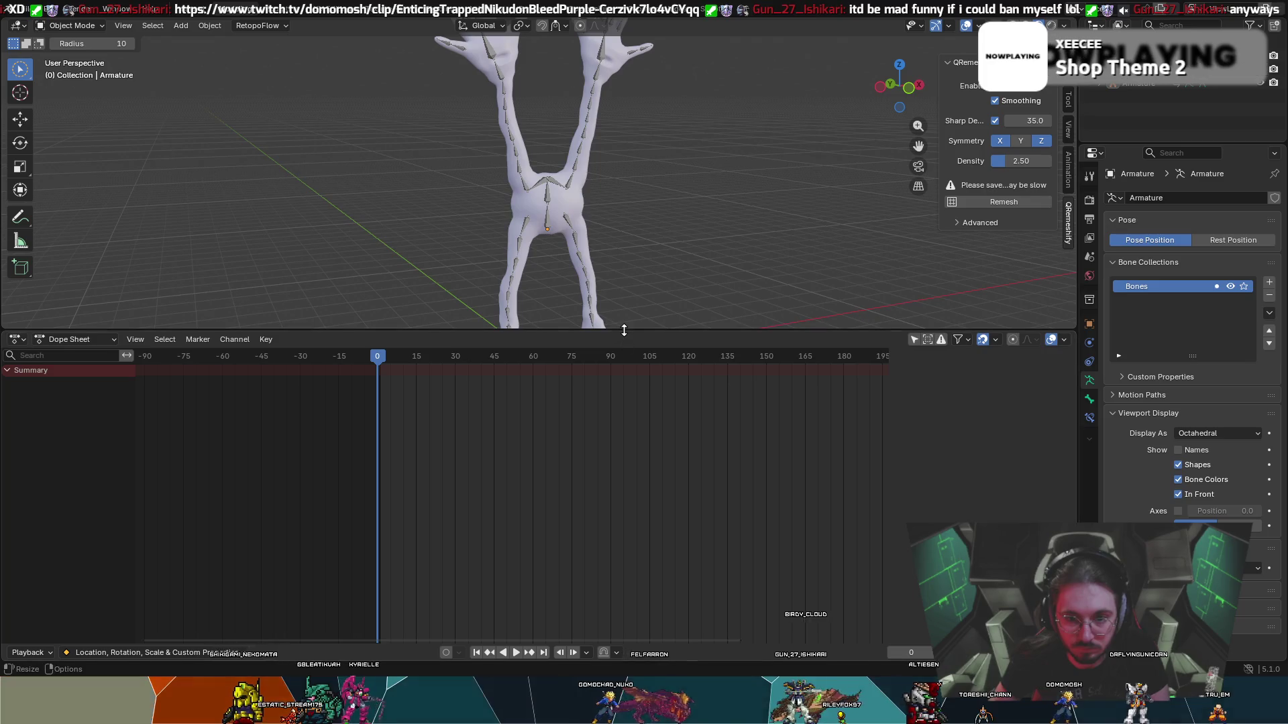
{"action": "mouse_move", "coordinate": [624, 330]}
{"action": "left_mouse_down"}
{"action": "mouse_move", "coordinate": [228, 654]}
{"action": "mouse_move", "coordinate": [242, 658]}
{"action": "left_mouse_up"}
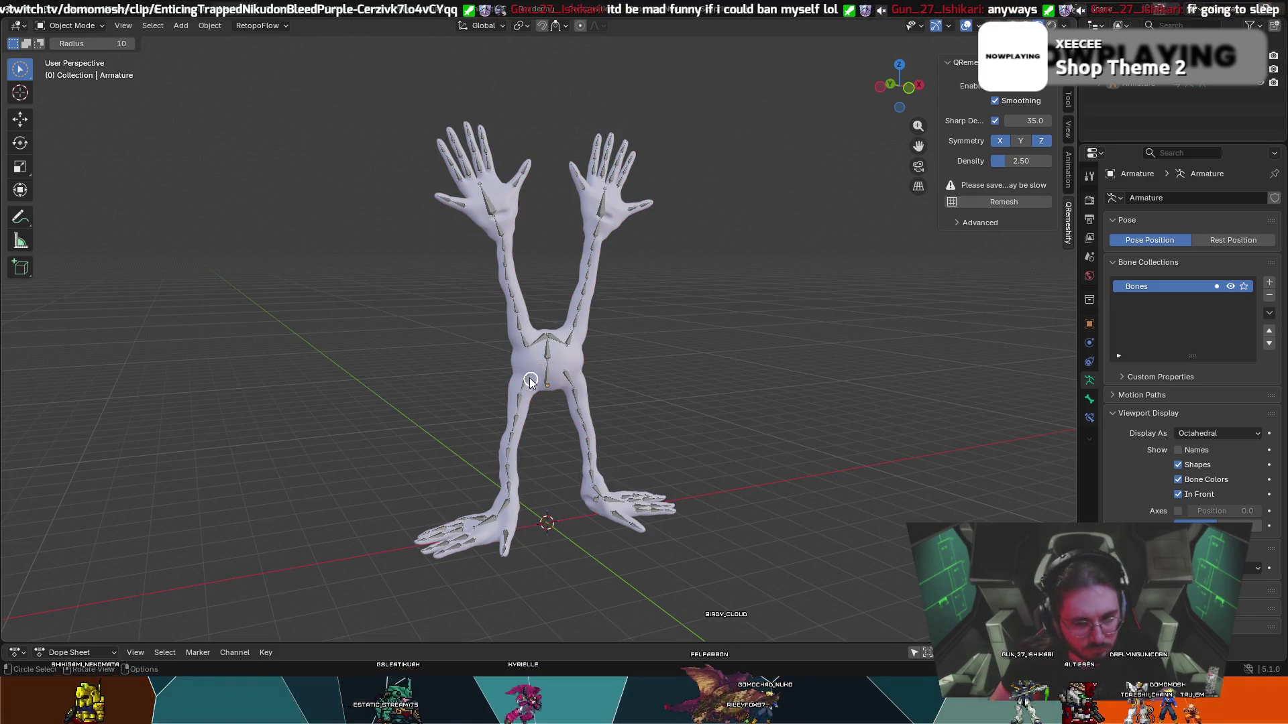
- Hide and unhide the body mesh, then select RetopoFlow to view its bone-named vertex groups
{"action": "scroll", "coordinate": [604, 443], "scroll_direction": "up", "scroll_amount": 5}
{"action": "scroll", "coordinate": [605, 446], "scroll_direction": "down", "scroll_amount": 3}
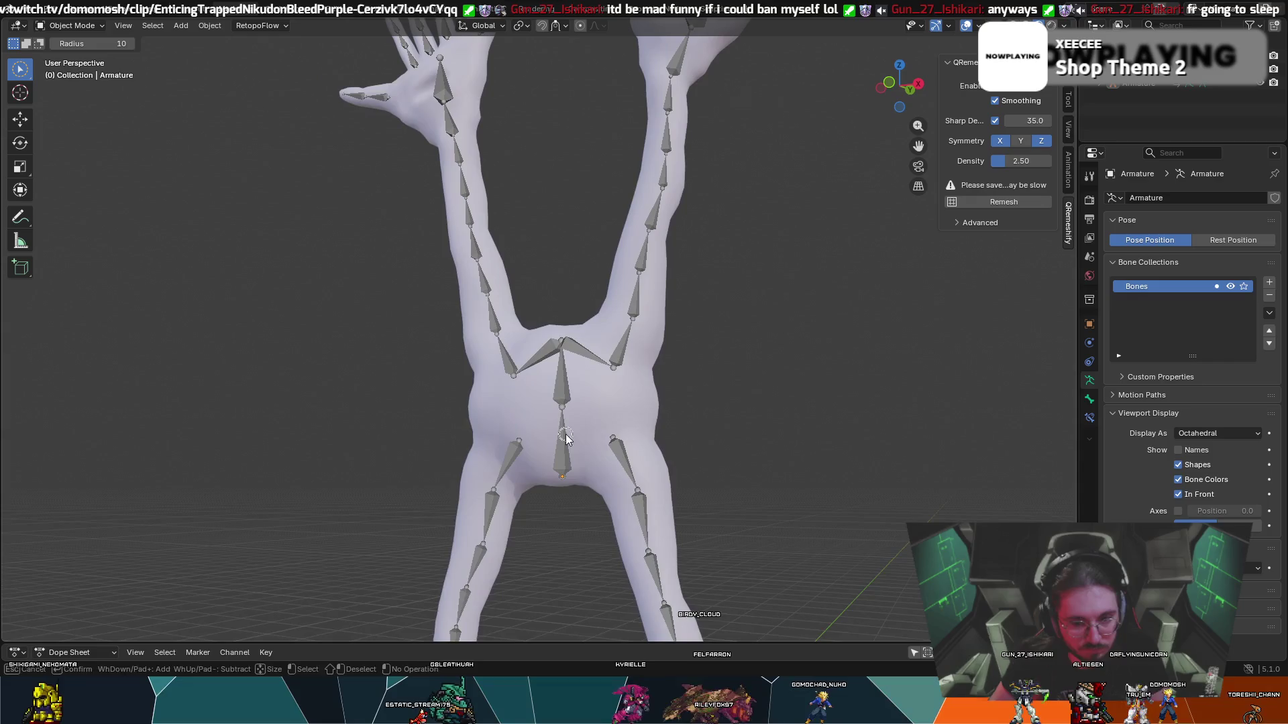
{"action": "scroll", "coordinate": [540, 462], "scroll_direction": "down", "scroll_amount": 2}
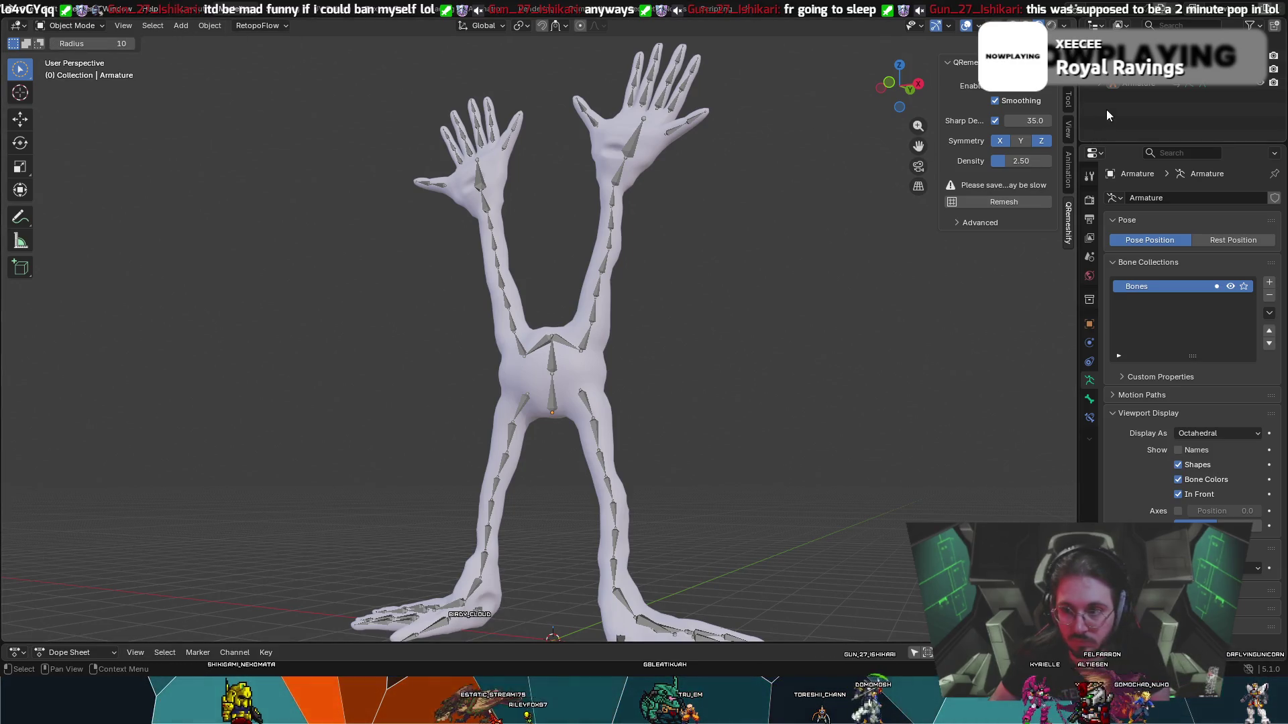
{"action": "left_click", "coordinate": [1100, 55]}
{"action": "left_click", "coordinate": [1100, 55]}
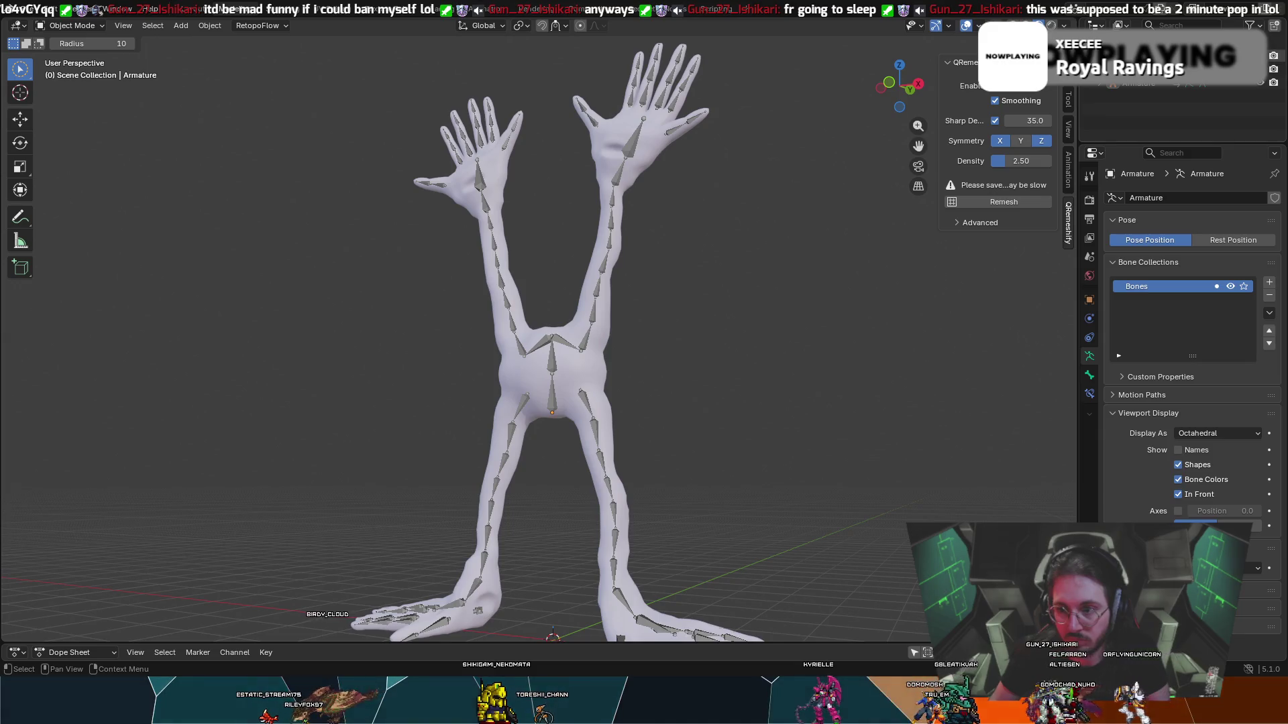
{"action": "left_click", "coordinate": [1141, 56]}
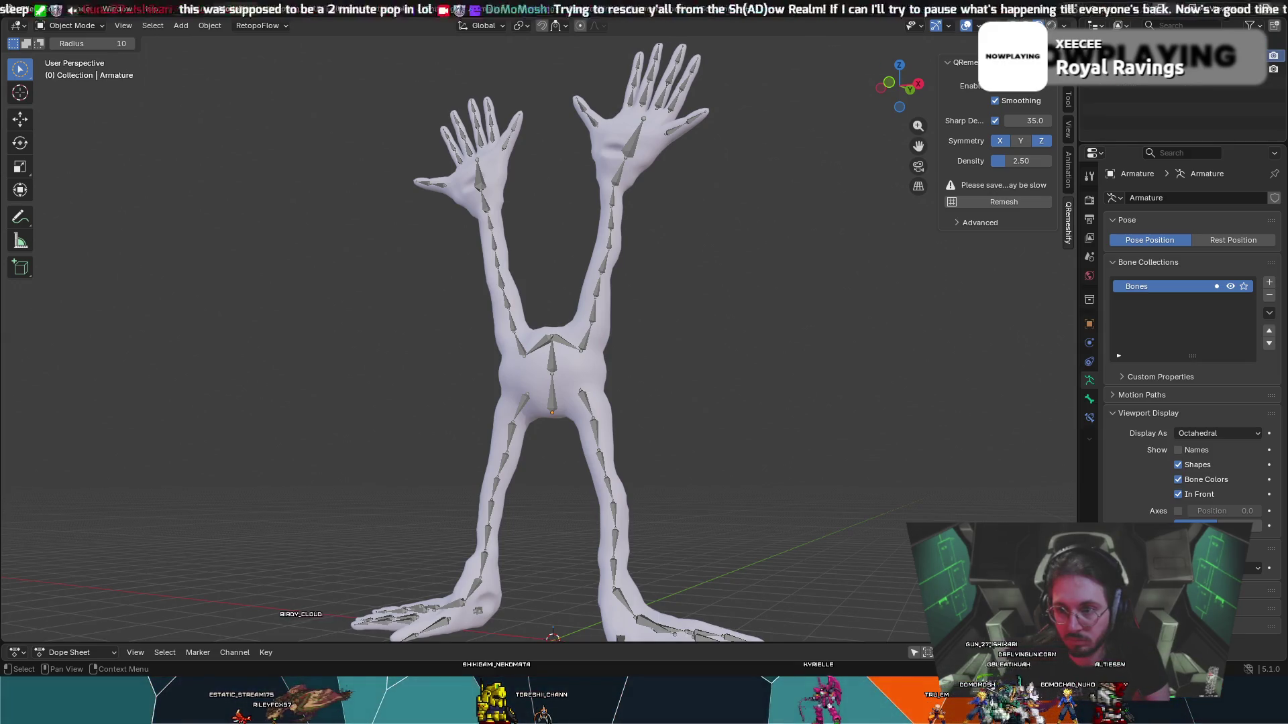
{"action": "left_click", "coordinate": [1141, 68]}
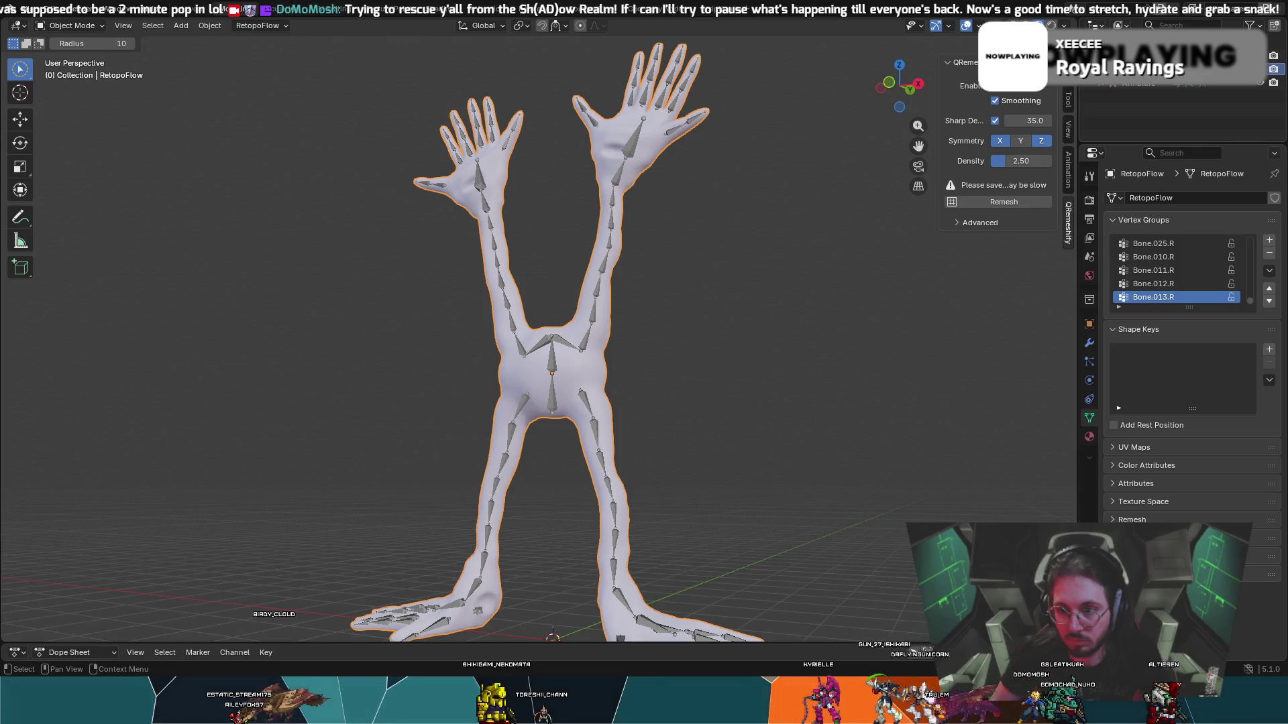
{"action": "left_click", "coordinate": [751, 199]}
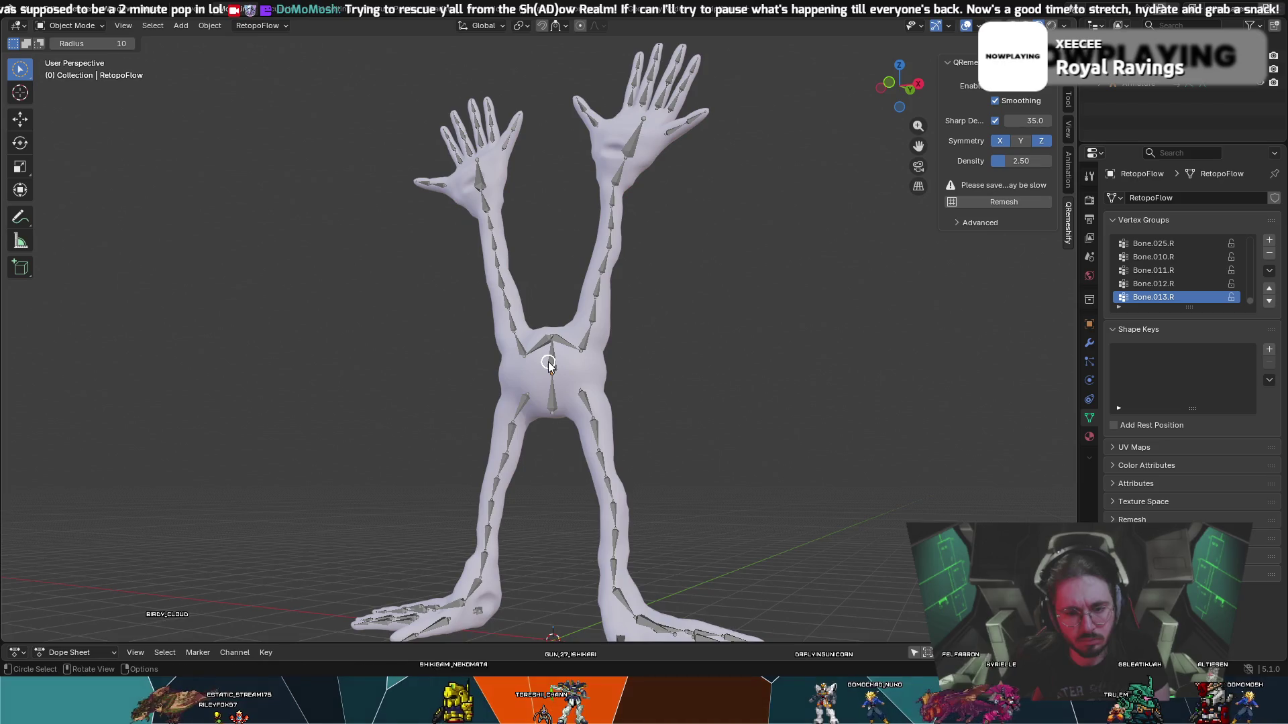
{"action": "left_click_drag", "start_coordinate": [554, 394], "coordinate": [550, 378]}
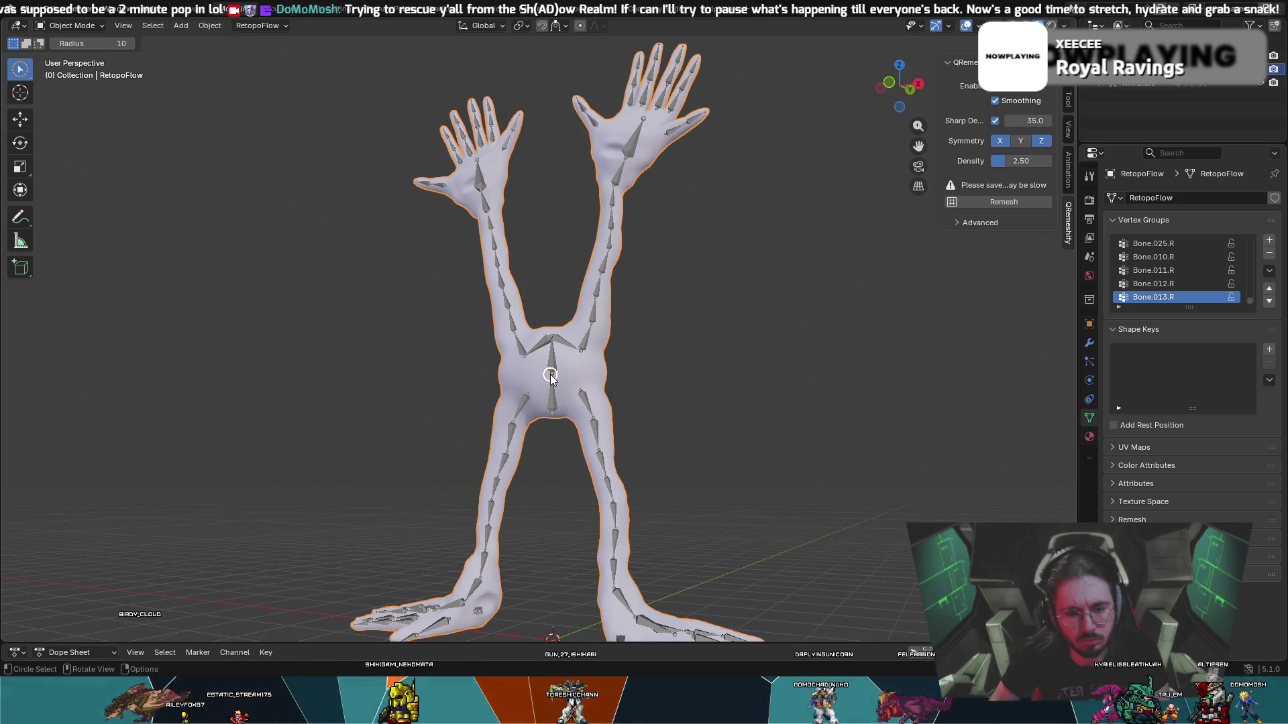
{"action": "scroll", "coordinate": [572, 374], "scroll_direction": "up", "scroll_amount": 4}
{"action": "left_click_drag", "start_coordinate": [635, 379], "coordinate": [631, 379]}
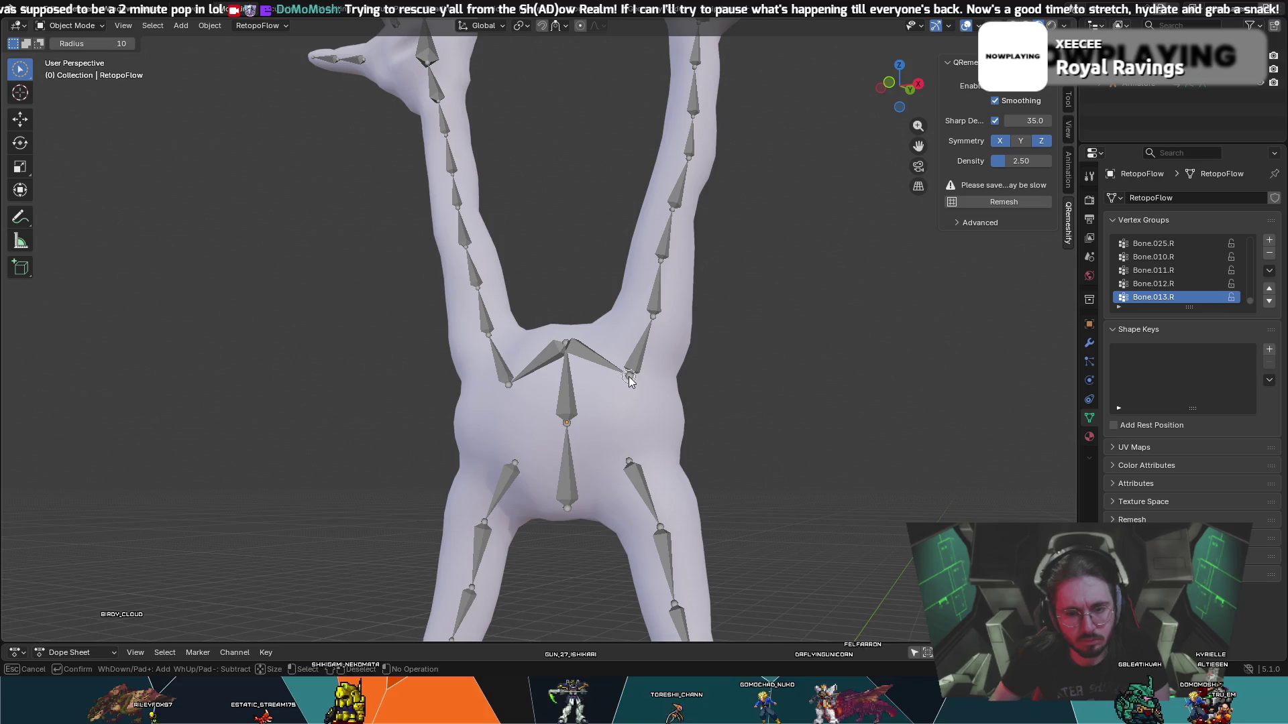
{"action": "left_click", "coordinate": [567, 426]}
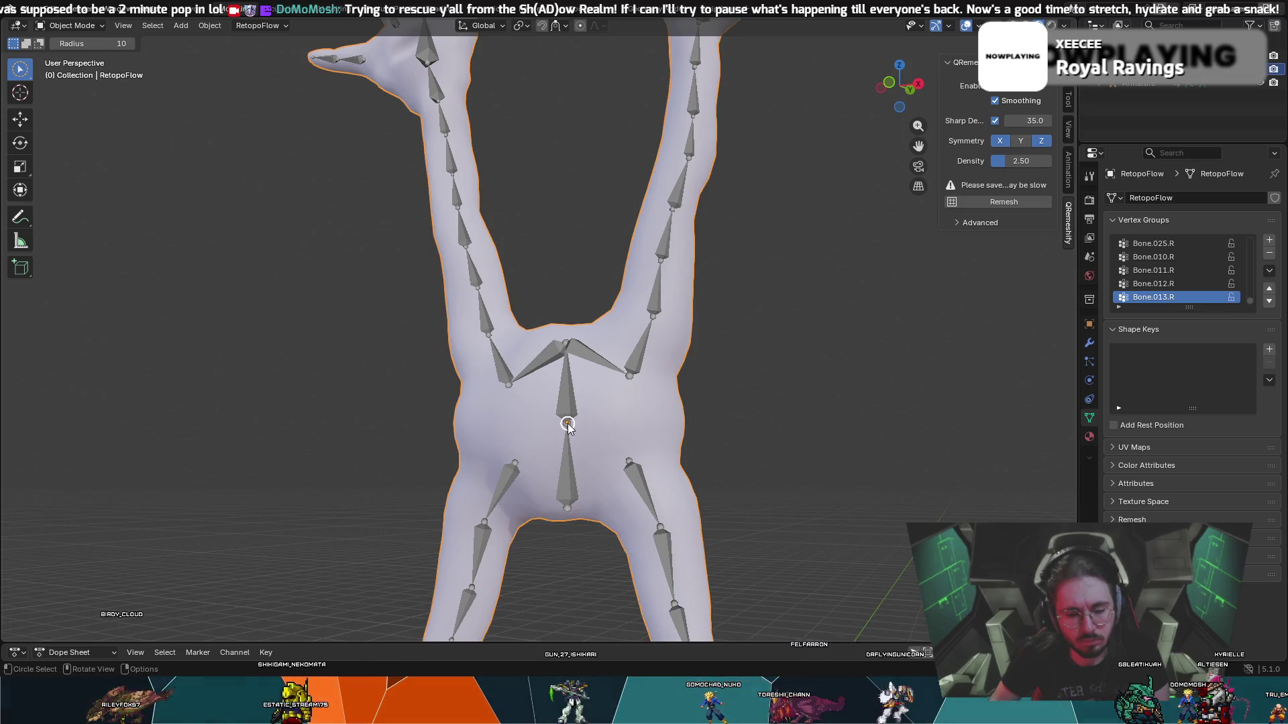
{"action": "left_click", "coordinate": [566, 357]}
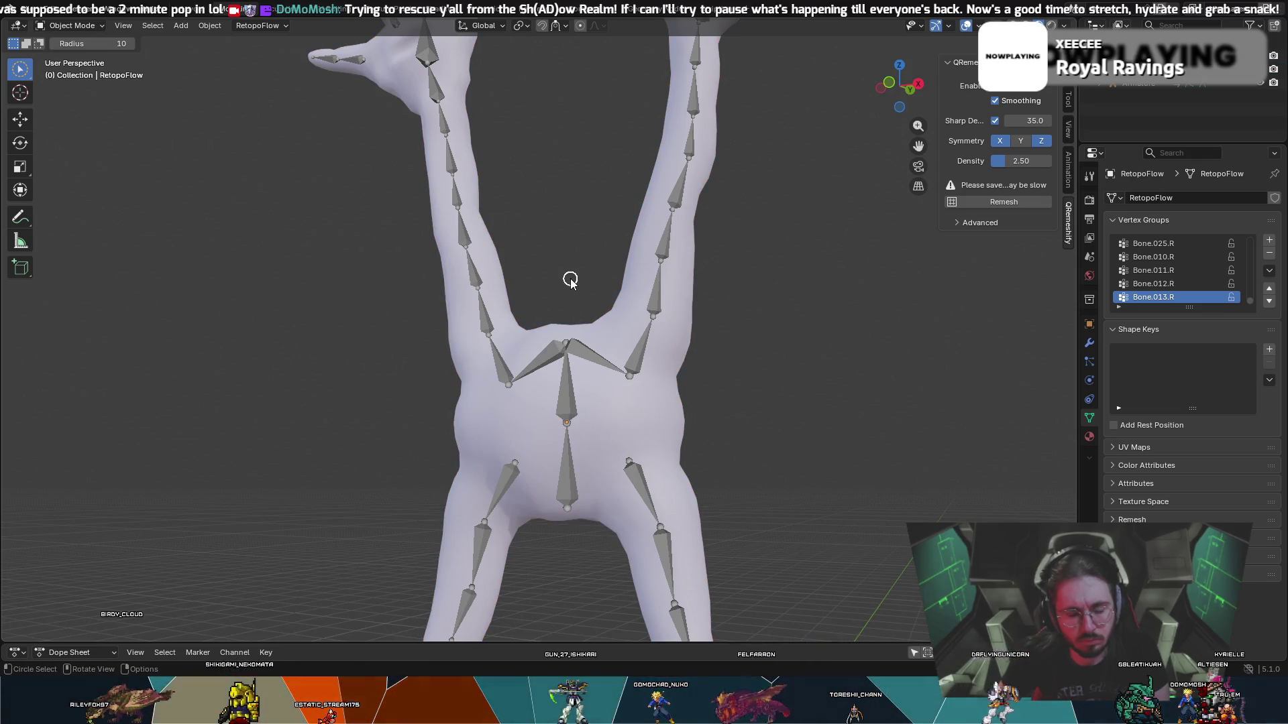
{"action": "mouse_move", "coordinate": [560, 230]}
{"action": "middle_mouse_down"}
{"action": "mouse_move", "coordinate": [590, 235]}
{"action": "mouse_move", "coordinate": [559, 246]}
{"action": "middle_mouse_up"}
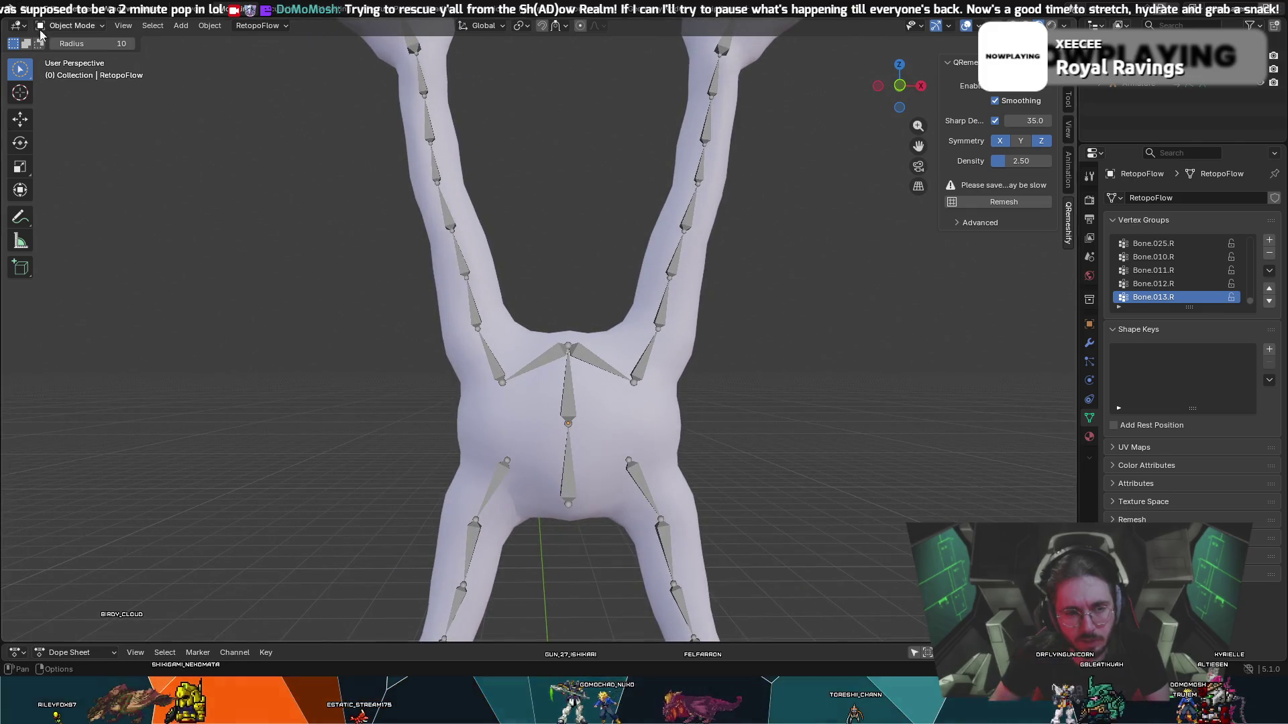
{"action": "left_click", "coordinate": [81, 27]}
{"action": "left_click", "coordinate": [61, 34]}
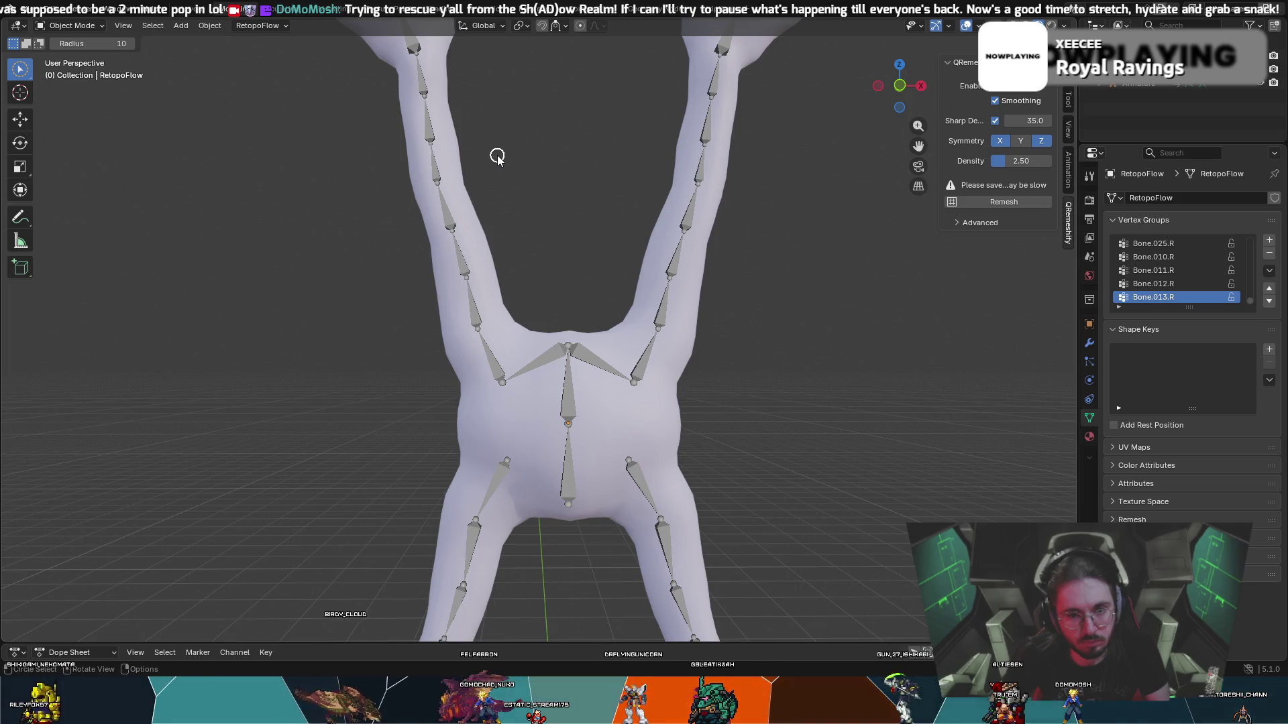
{"action": "left_click_drag", "start_coordinate": [508, 156], "coordinate": [526, 214]}
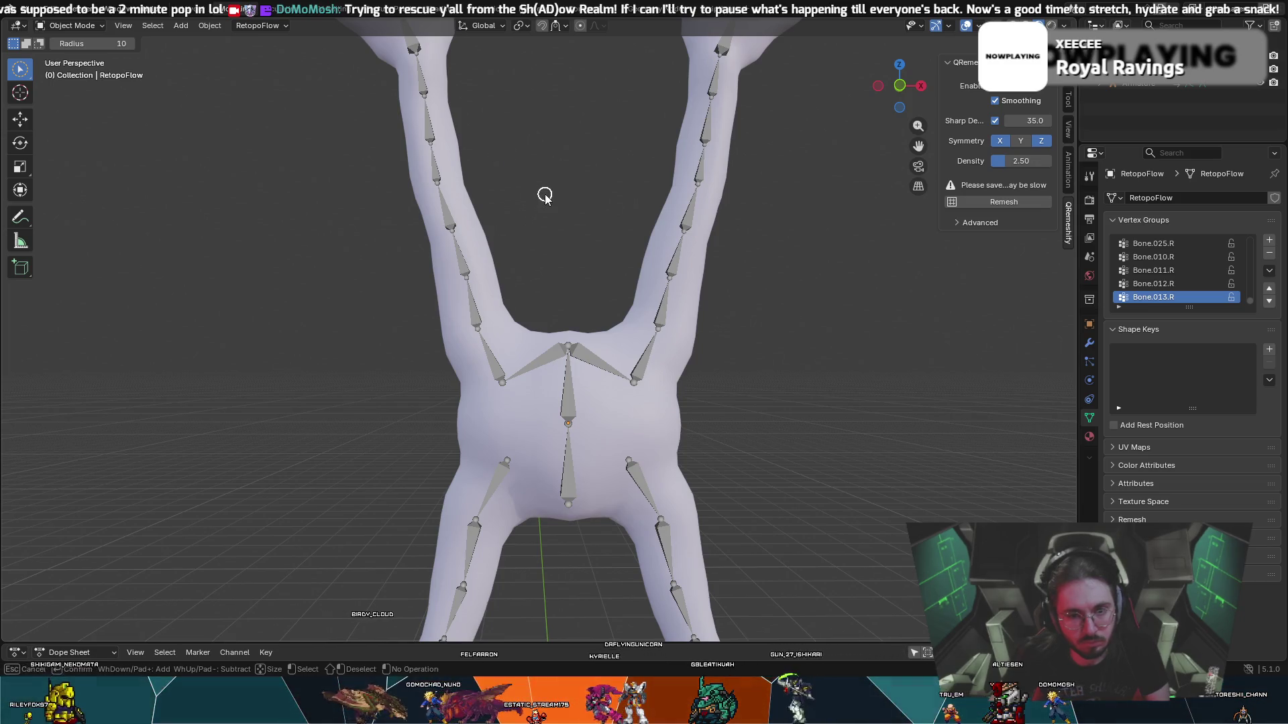
{"action": "scroll", "coordinate": [535, 181], "scroll_direction": "down", "scroll_amount": 6}
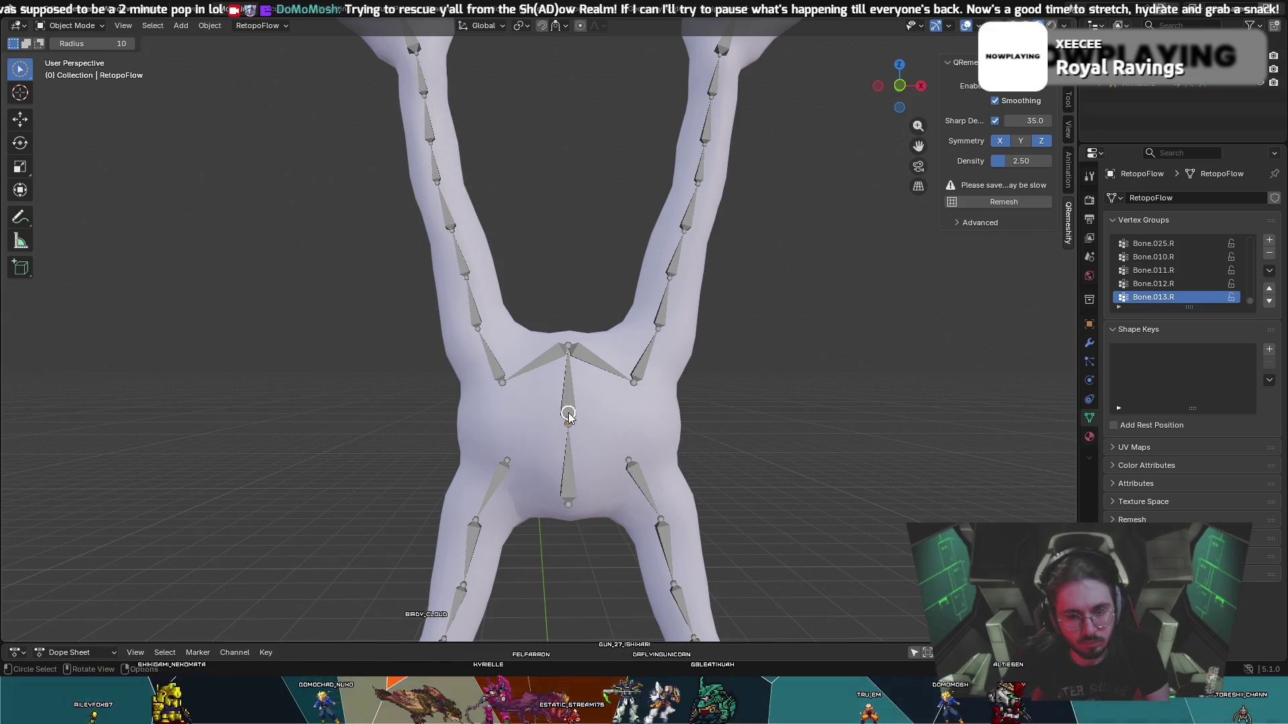
{"action": "scroll", "coordinate": [598, 403], "scroll_direction": "down", "scroll_amount": 3}
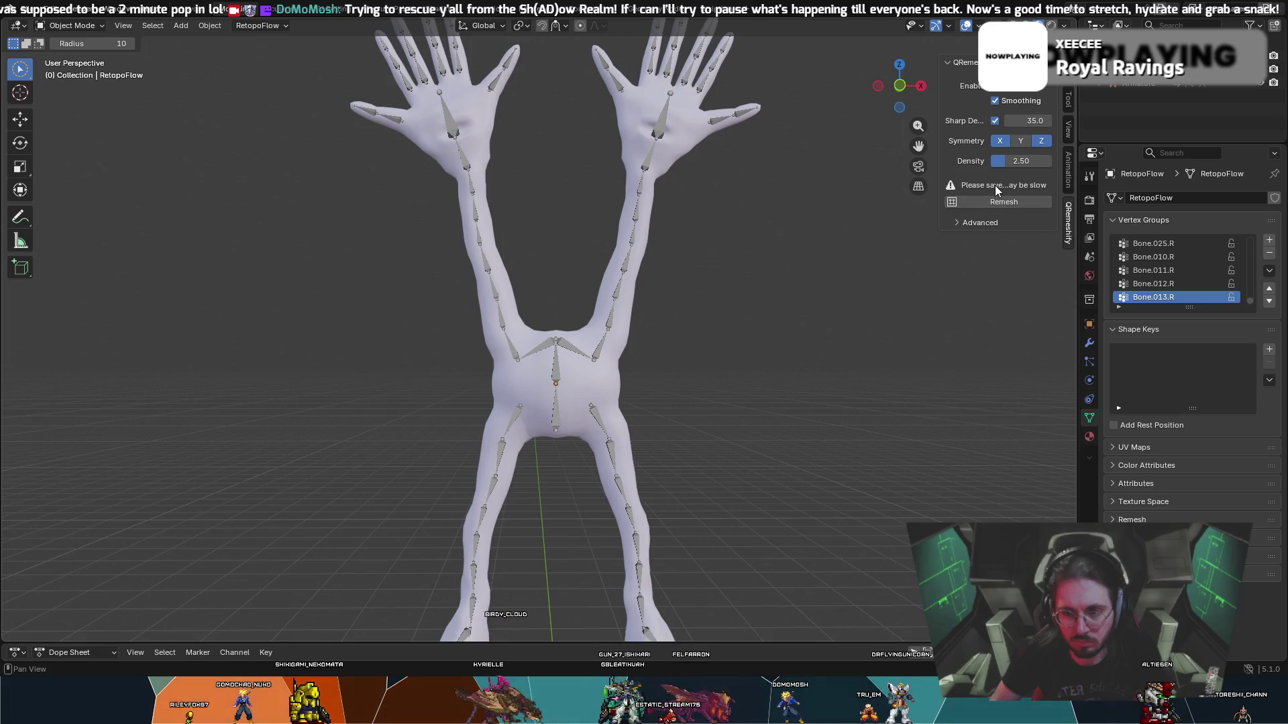
- Toggle the advanced remesh settings and save the creature file
{"action": "left_click", "coordinate": [980, 223]}
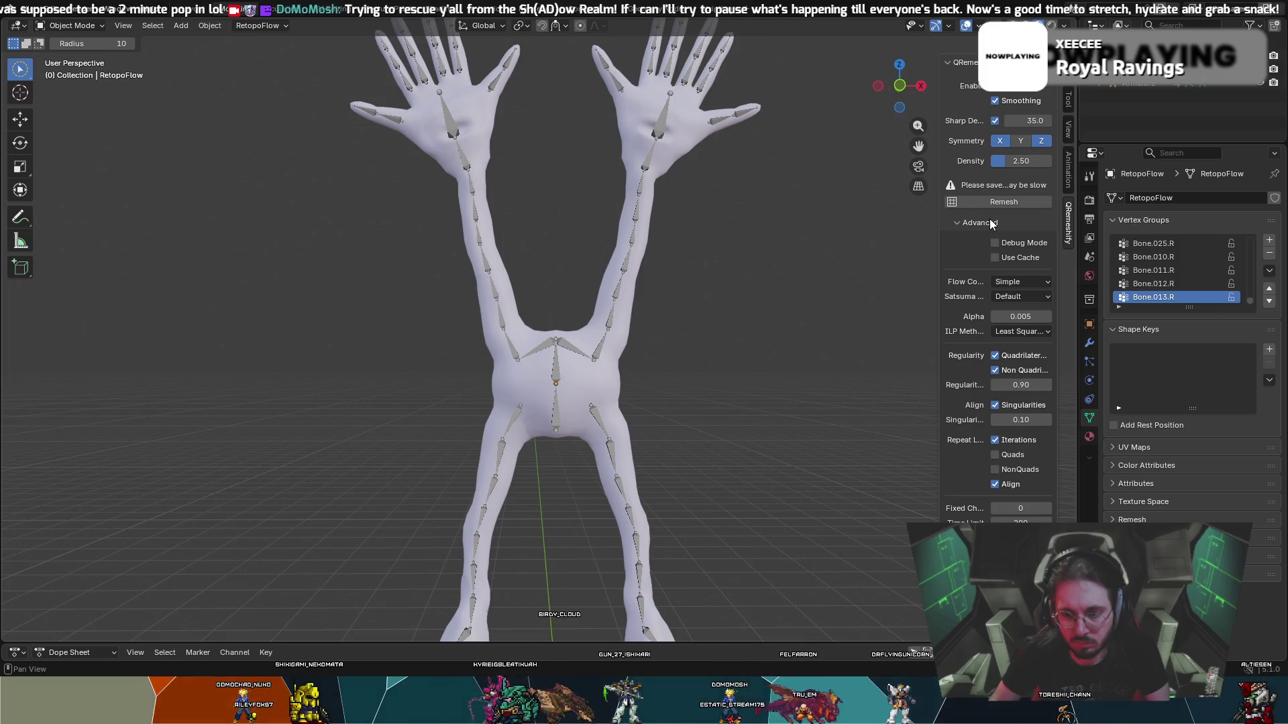
{"action": "left_click", "coordinate": [991, 223]}
{"action": "left_click", "coordinate": [2, 13]}
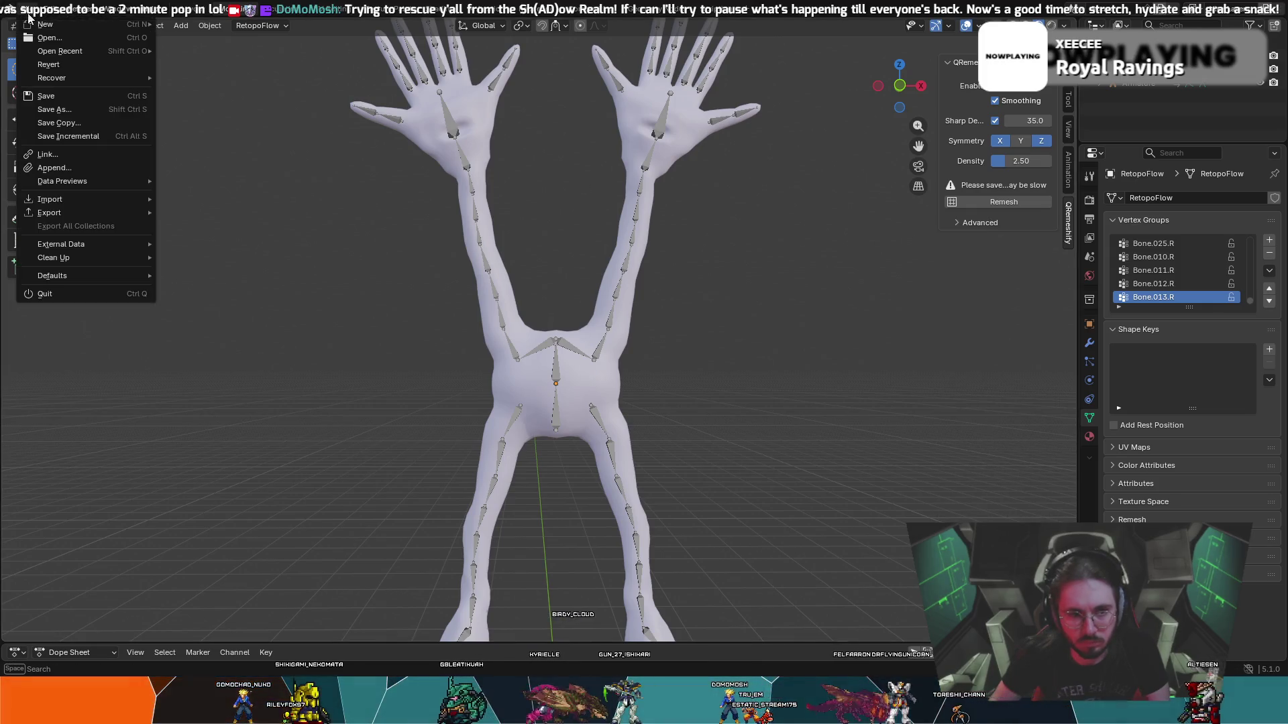
{"action": "left_click", "coordinate": [47, 98]}
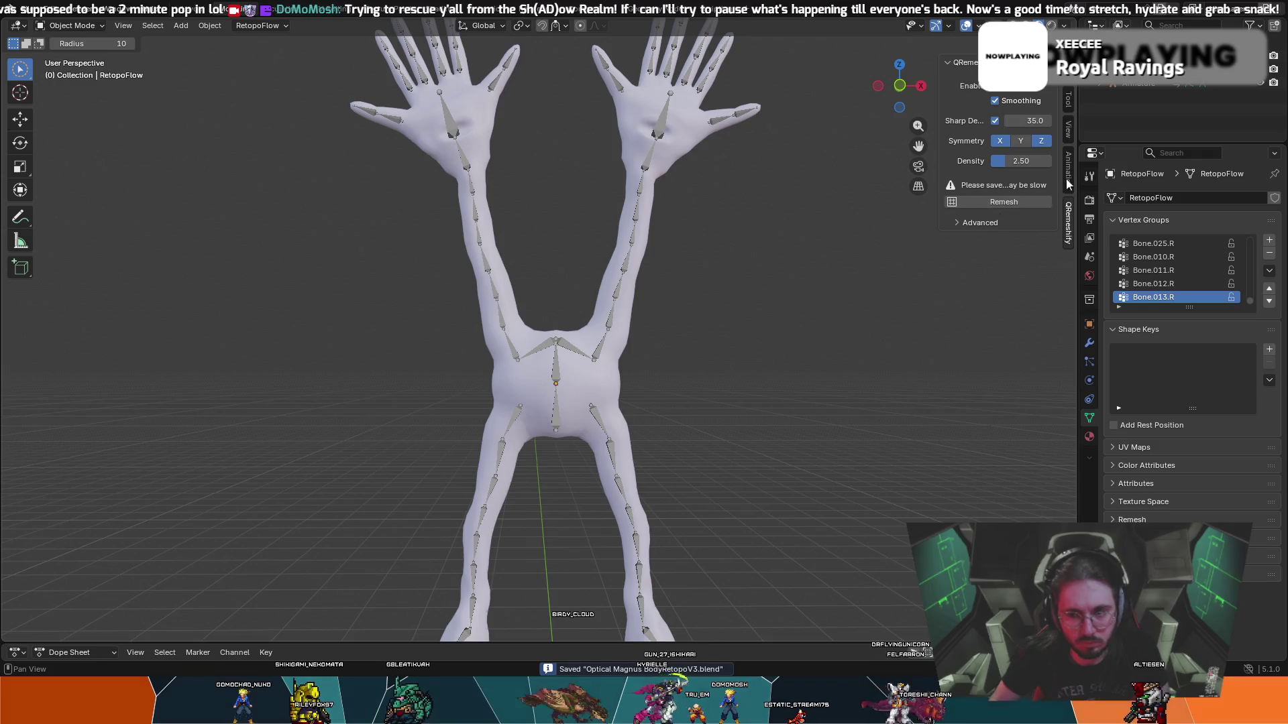
- Select the mesh and armature in the Outliner and copy them
{"action": "left_click", "coordinate": [1140, 69]}
{"action": "left_click", "coordinate": [1155, 84], "text": "ctrl"}
{"action": "right_click", "coordinate": [1155, 86]}
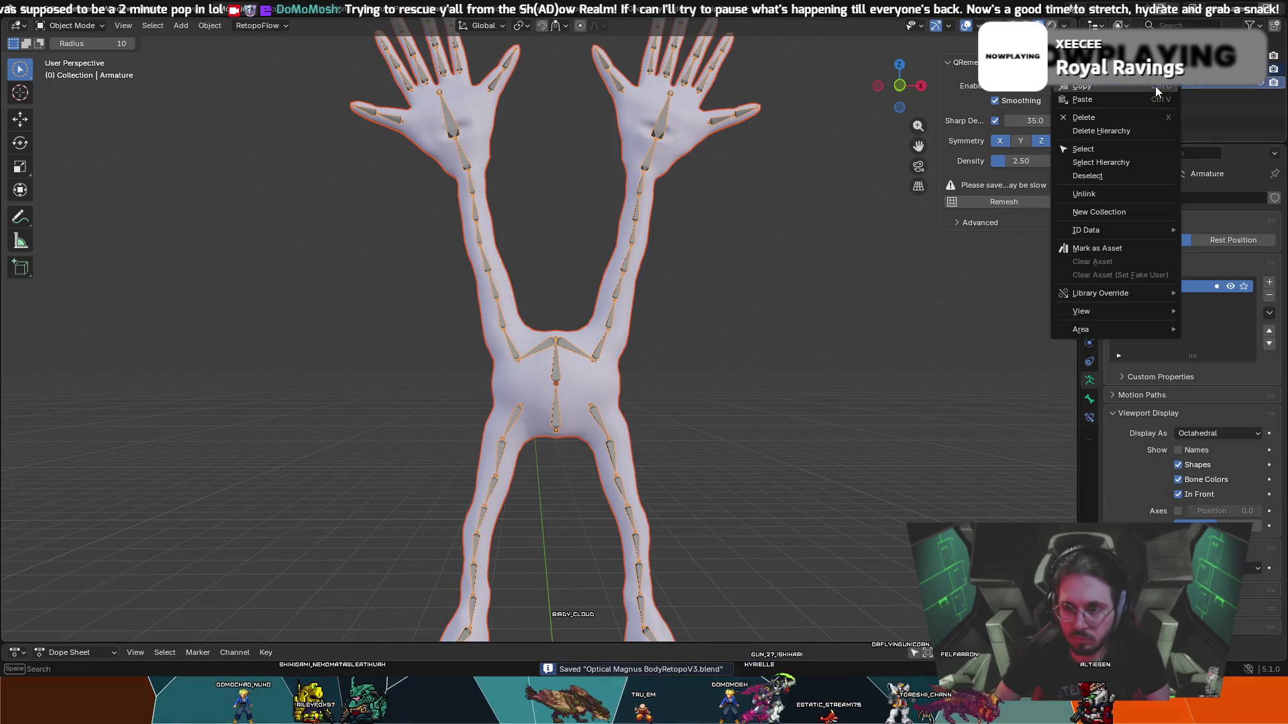
{"action": "key", "text": "Escape"}
{"action": "key", "text": "ctrl+c"}
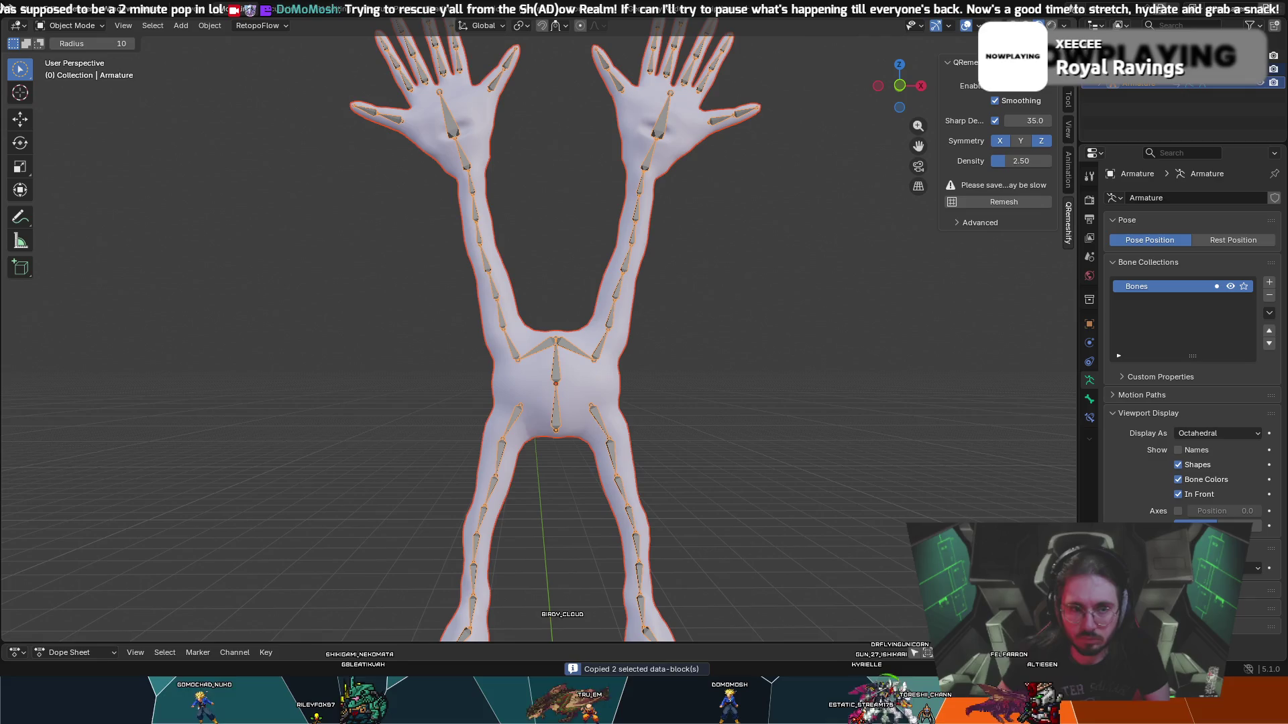
- Start a new General scene, saving changes when prompted
{"action": "left_click", "coordinate": [4, 13]}
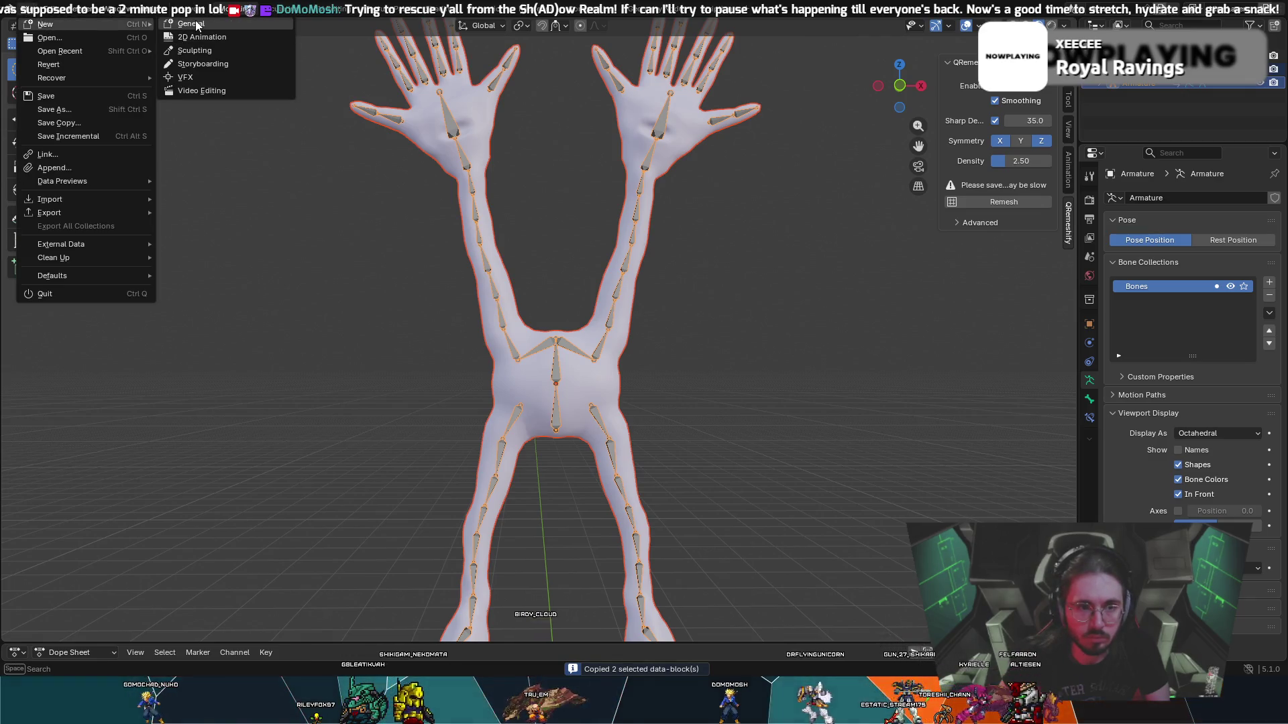
{"action": "left_click", "coordinate": [191, 23]}
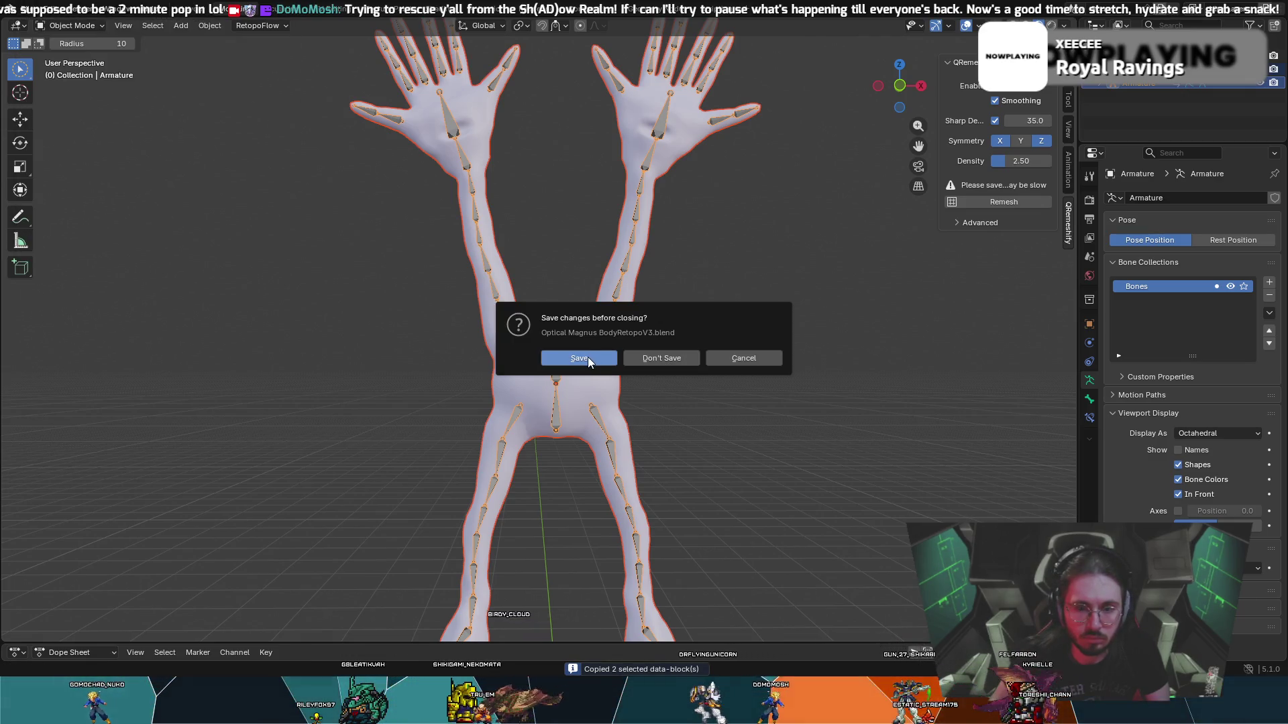
{"action": "left_click", "coordinate": [588, 357]}
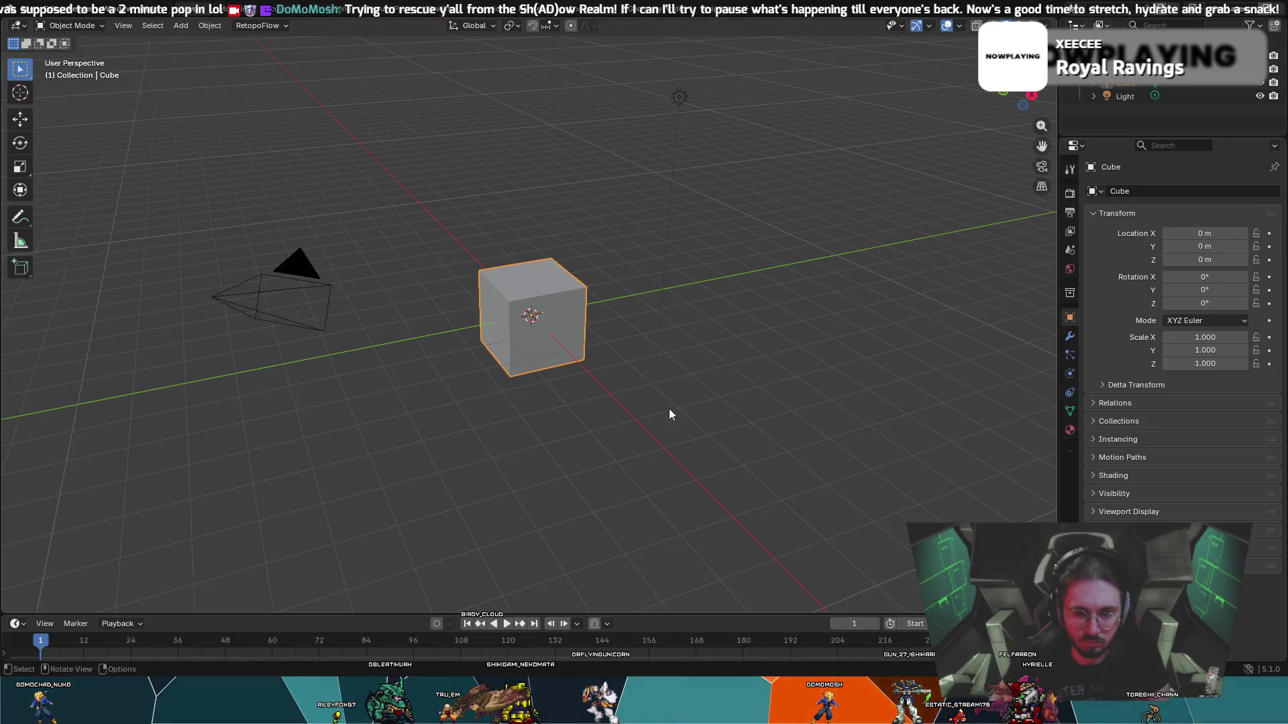
- Select the default cube, camera and light in the untitled scene
{"action": "mouse_move", "coordinate": [788, 502]}
{"action": "left_mouse_down"}
{"action": "mouse_move", "coordinate": [112, 79]}
{"action": "mouse_move", "coordinate": [134, 68]}
{"action": "left_mouse_up"}
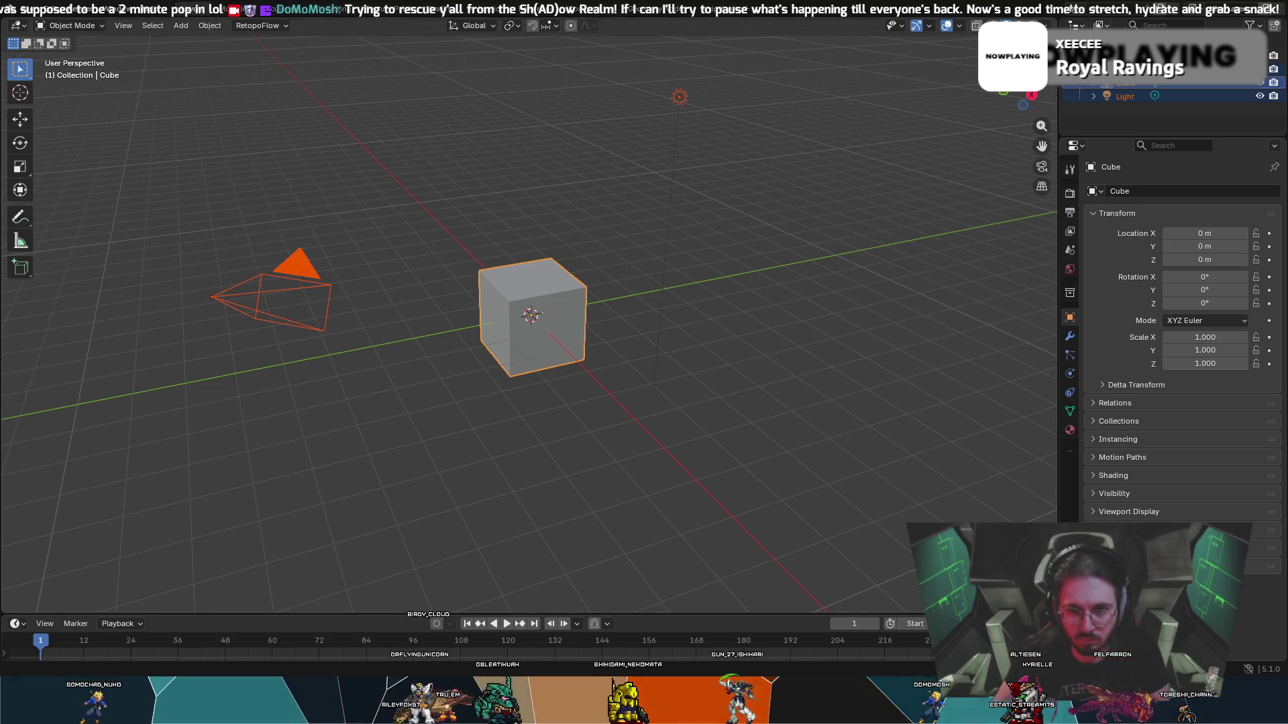
{"action": "left_click", "coordinate": [513, 282]}
{"action": "left_click", "coordinate": [302, 265]}
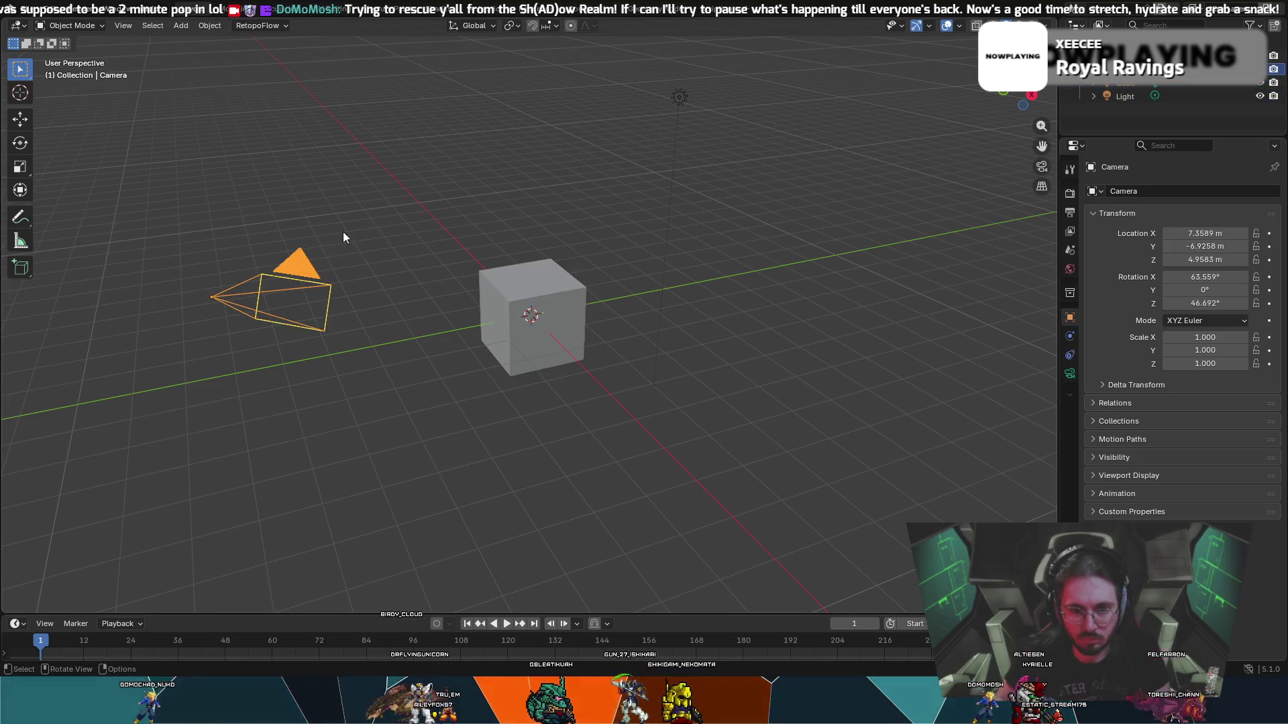
{"action": "left_click", "coordinate": [680, 96]}
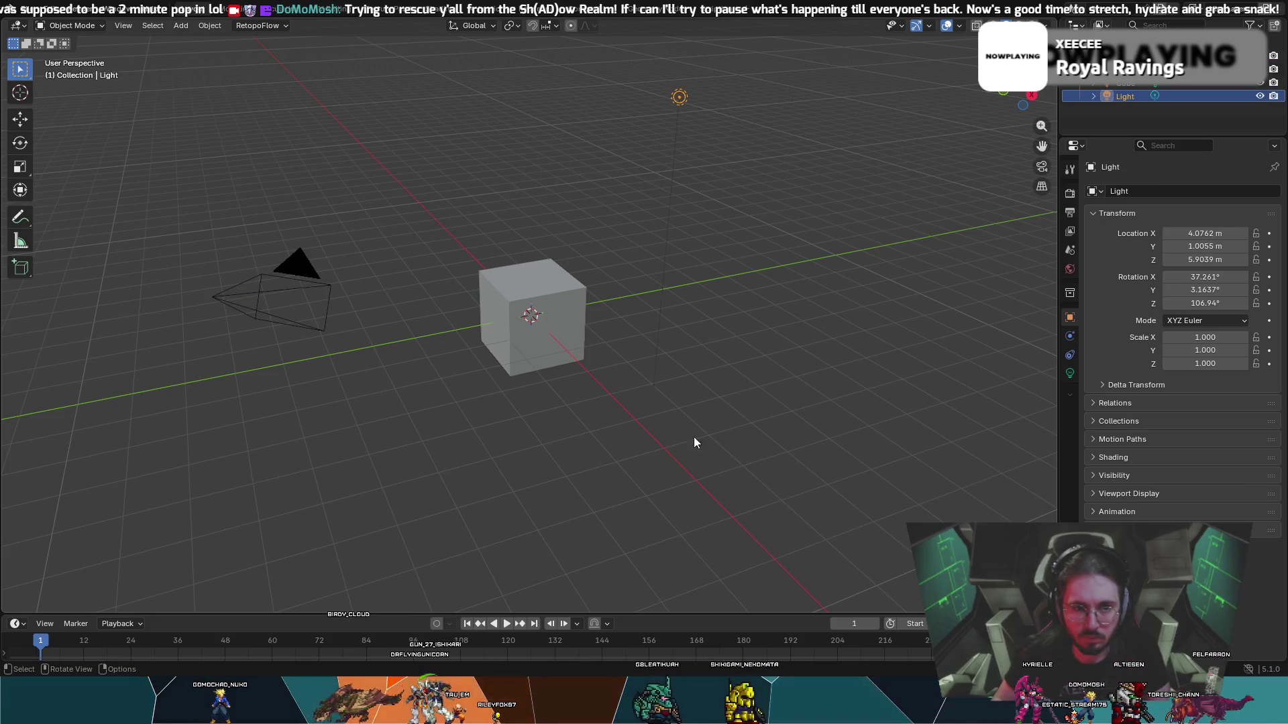
{"action": "left_click", "coordinate": [521, 314]}
{"action": "left_click", "coordinate": [597, 517]}
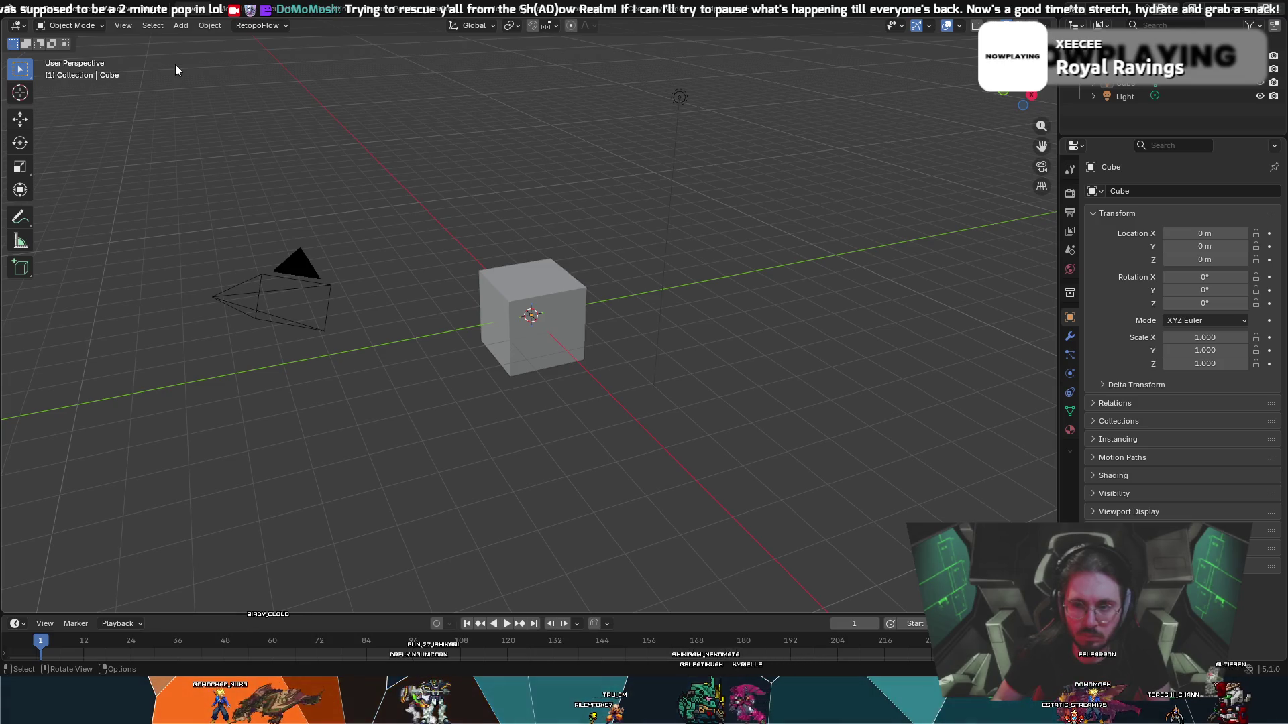
- Reopen Optical Magnus BodyRetopoV3.blend from recent files, answering the save prompt
{"action": "left_click", "coordinate": [25, 8]}
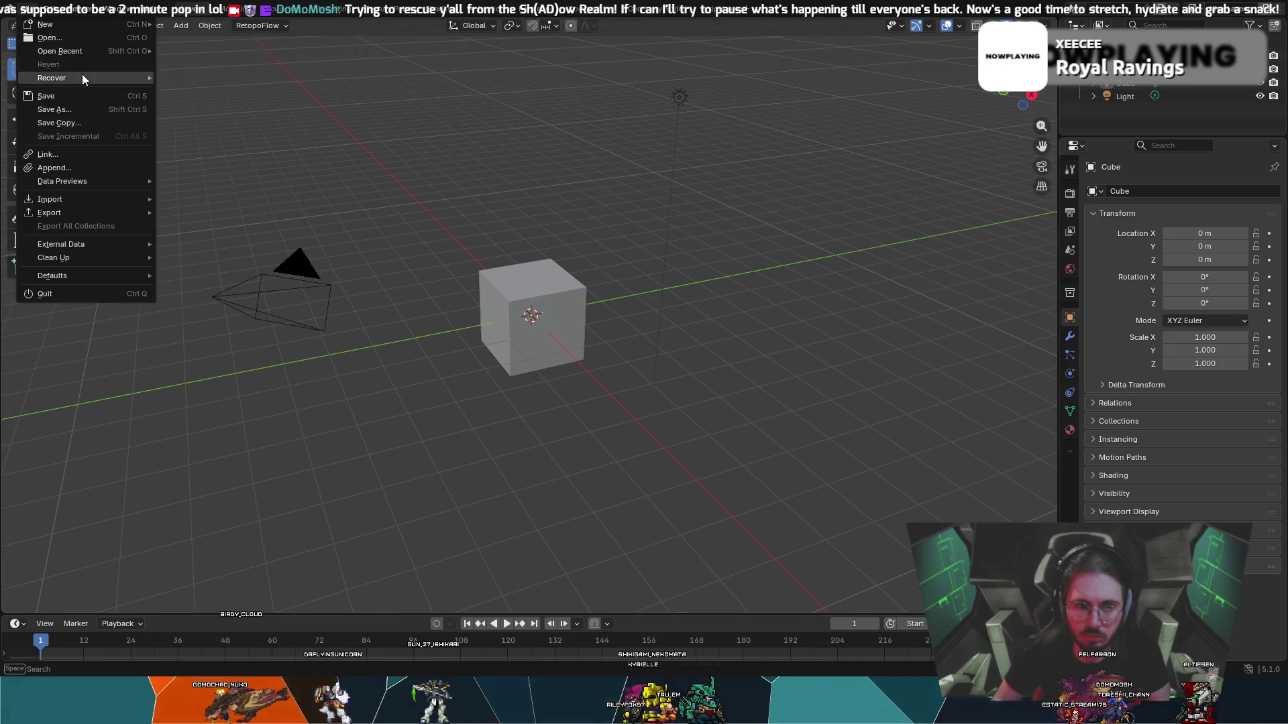
{"action": "mouse_move", "coordinate": [78, 53]}
{"action": "left_click", "coordinate": [254, 51]}
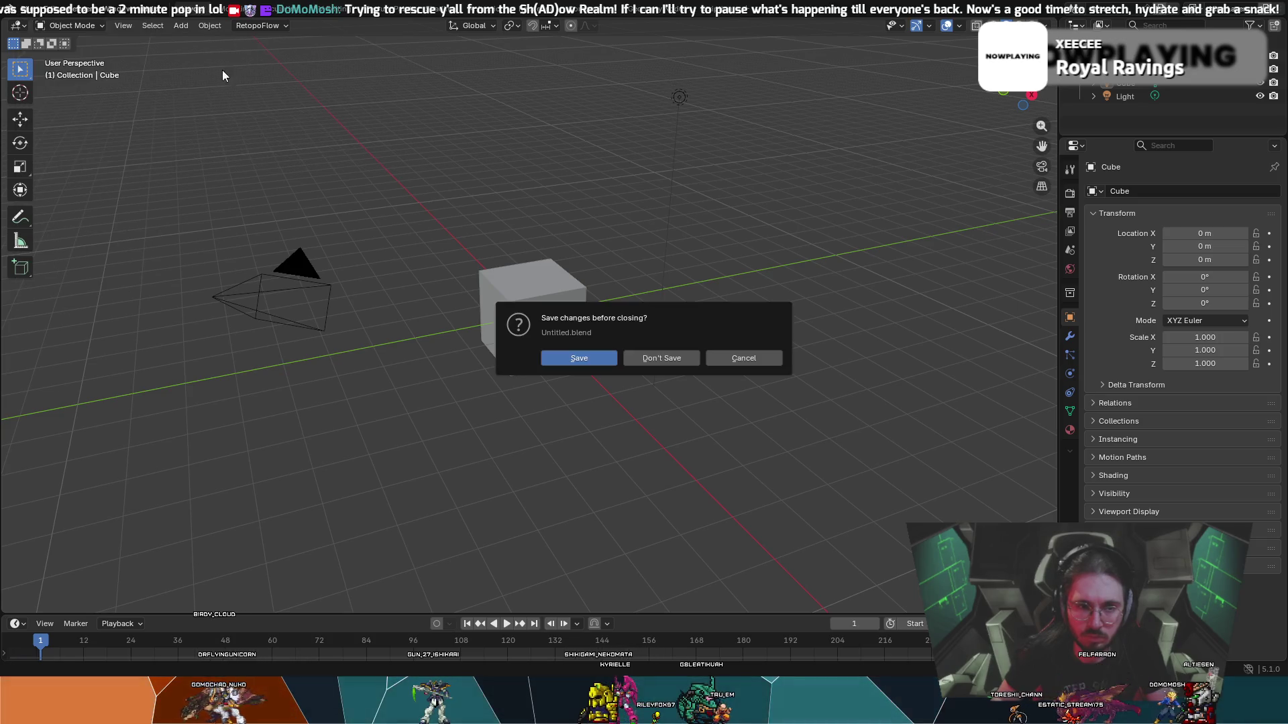
{"action": "left_click", "coordinate": [649, 356]}
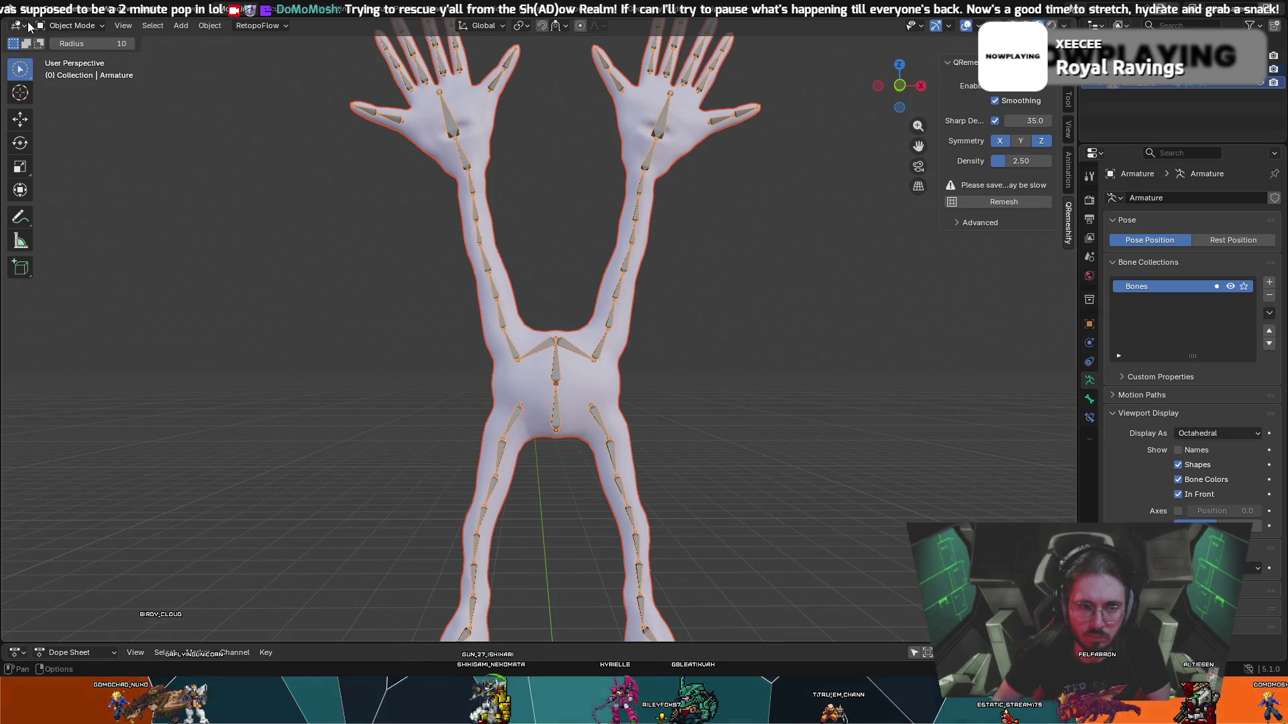
- Review the View, Select, Object, orientation and pivot options, then deselect the armature
{"action": "left_click", "coordinate": [124, 27]}
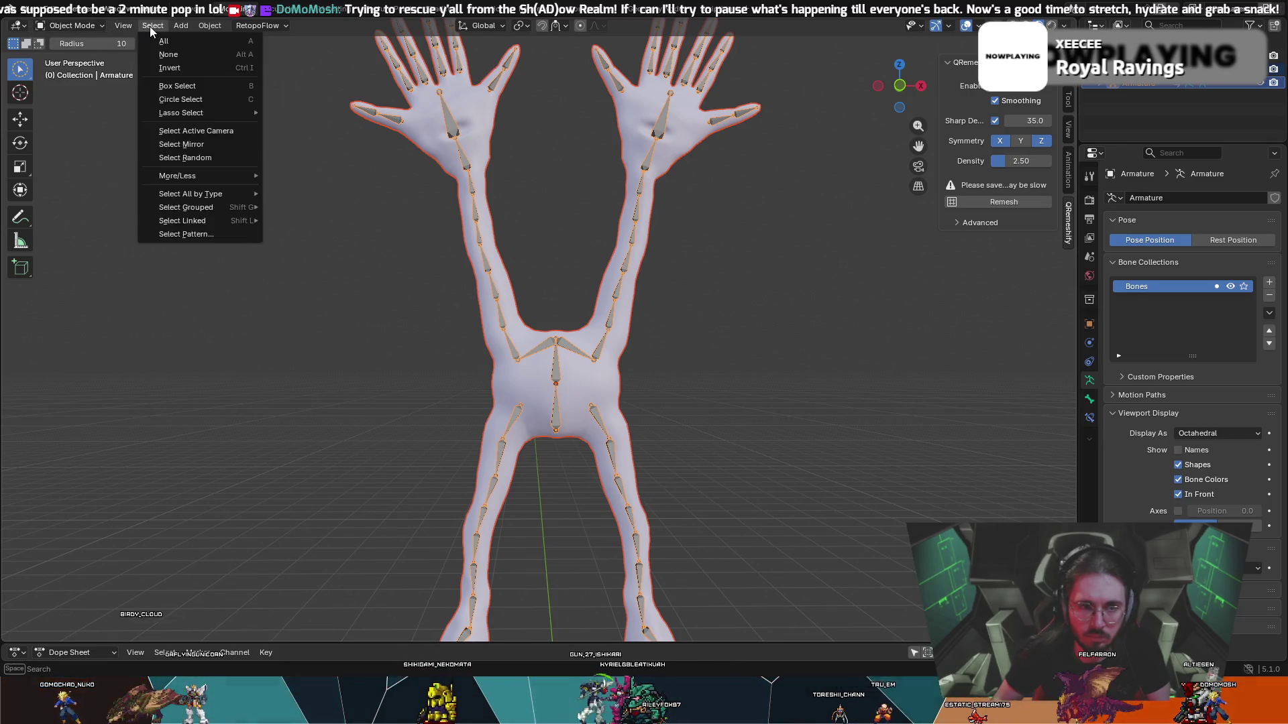
{"action": "left_click", "coordinate": [153, 26]}
{"action": "left_click", "coordinate": [210, 26]}
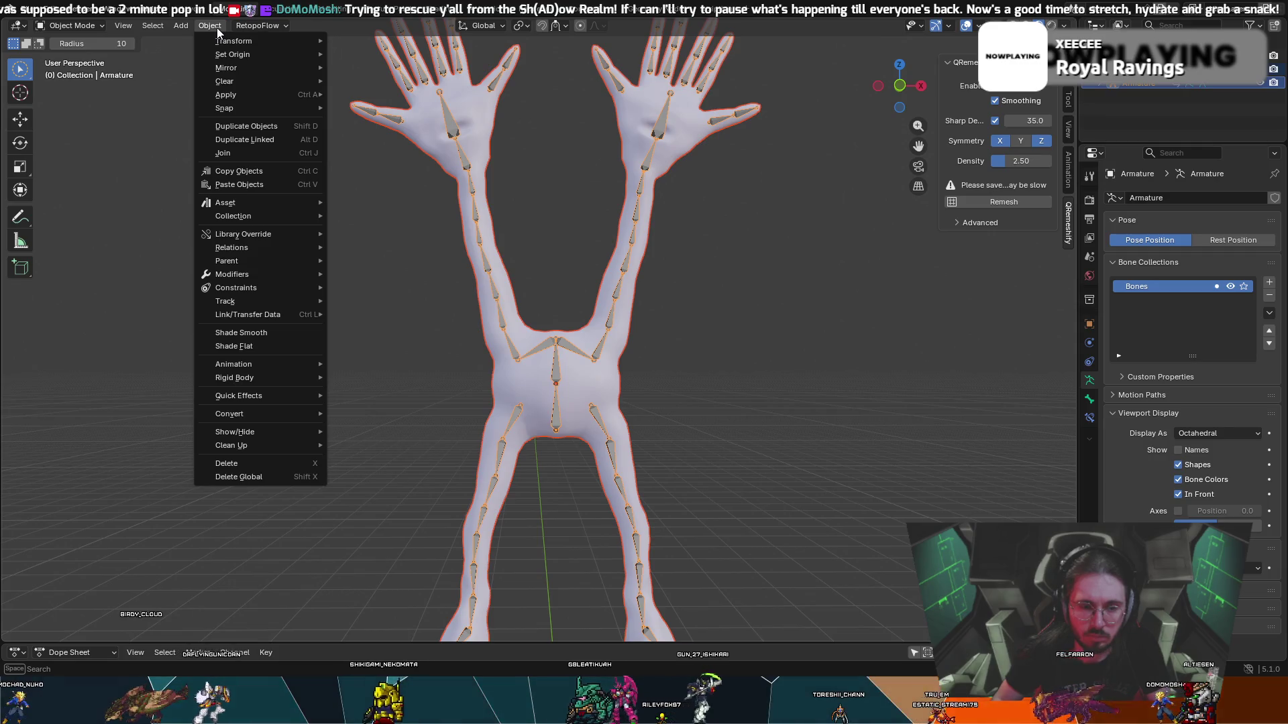
{"action": "left_click", "coordinate": [483, 26]}
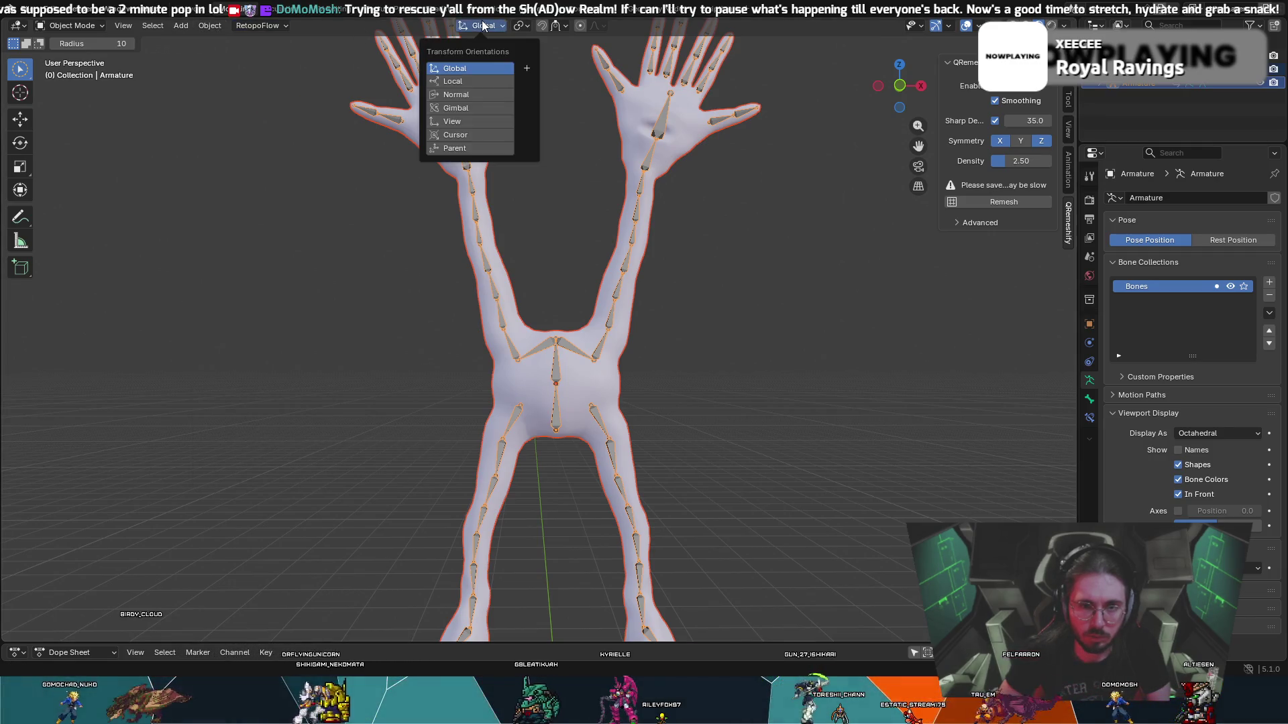
{"action": "left_click", "coordinate": [522, 26]}
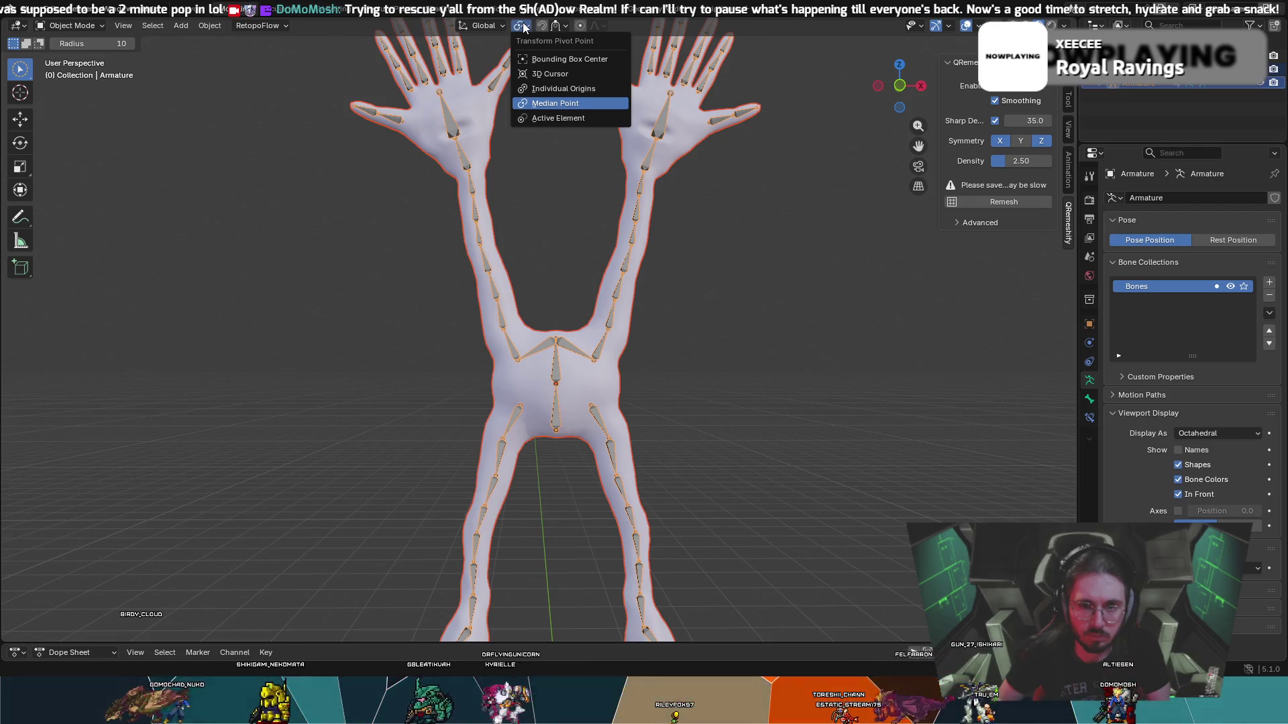
{"action": "left_click", "coordinate": [543, 26]}
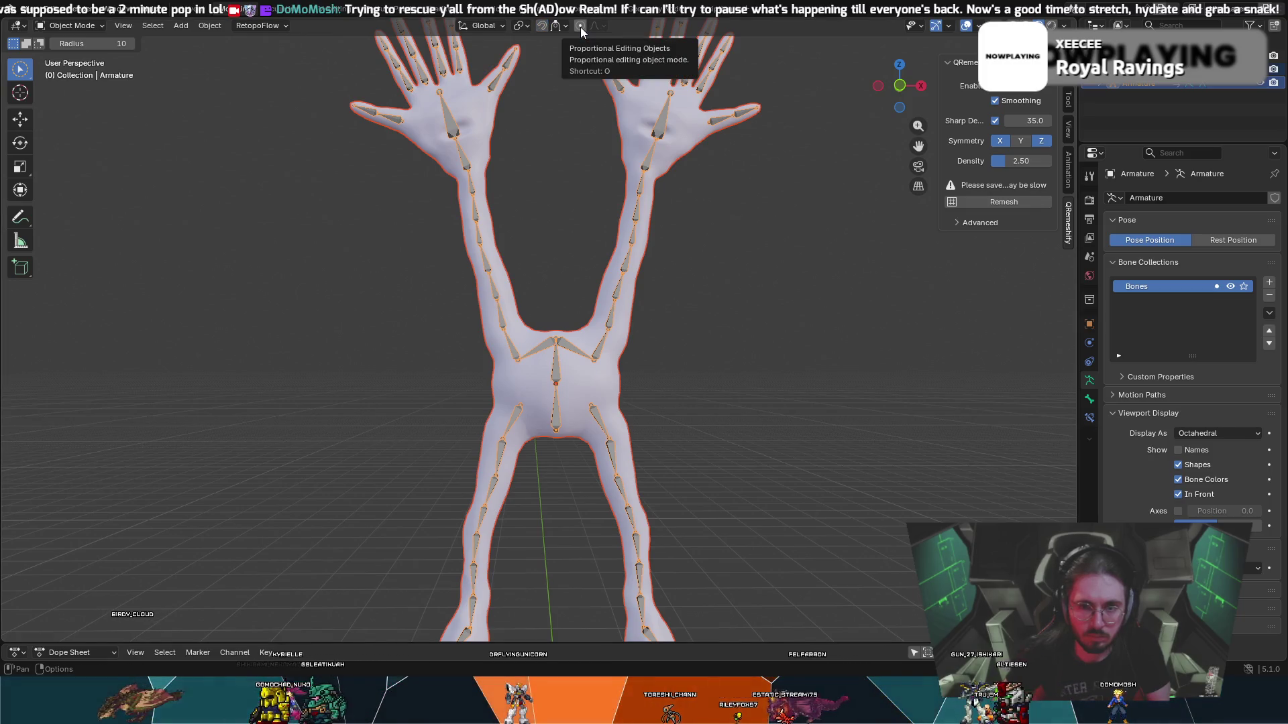
{"action": "left_click", "coordinate": [534, 190]}
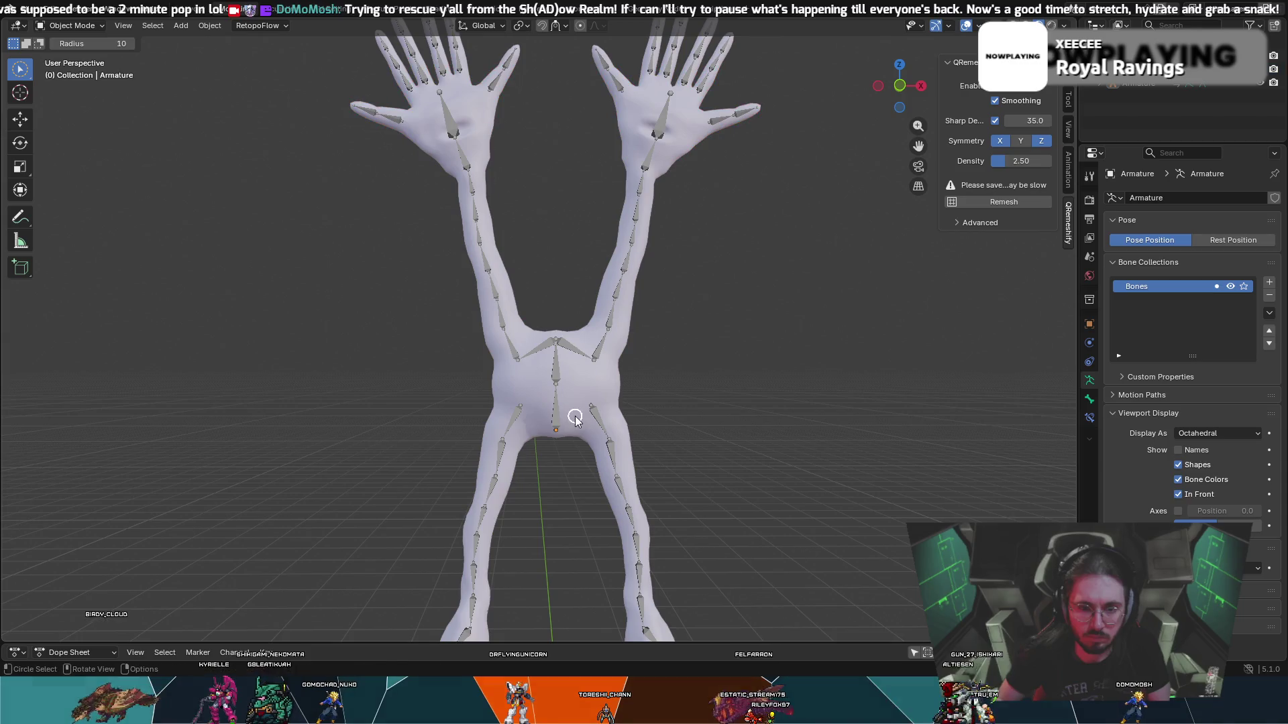
- Clear the bone selection, select the armature and then the body mesh, then deselect it
{"action": "left_click", "coordinate": [557, 385]}
{"action": "scroll", "coordinate": [546, 495], "scroll_direction": "up", "scroll_amount": 3}
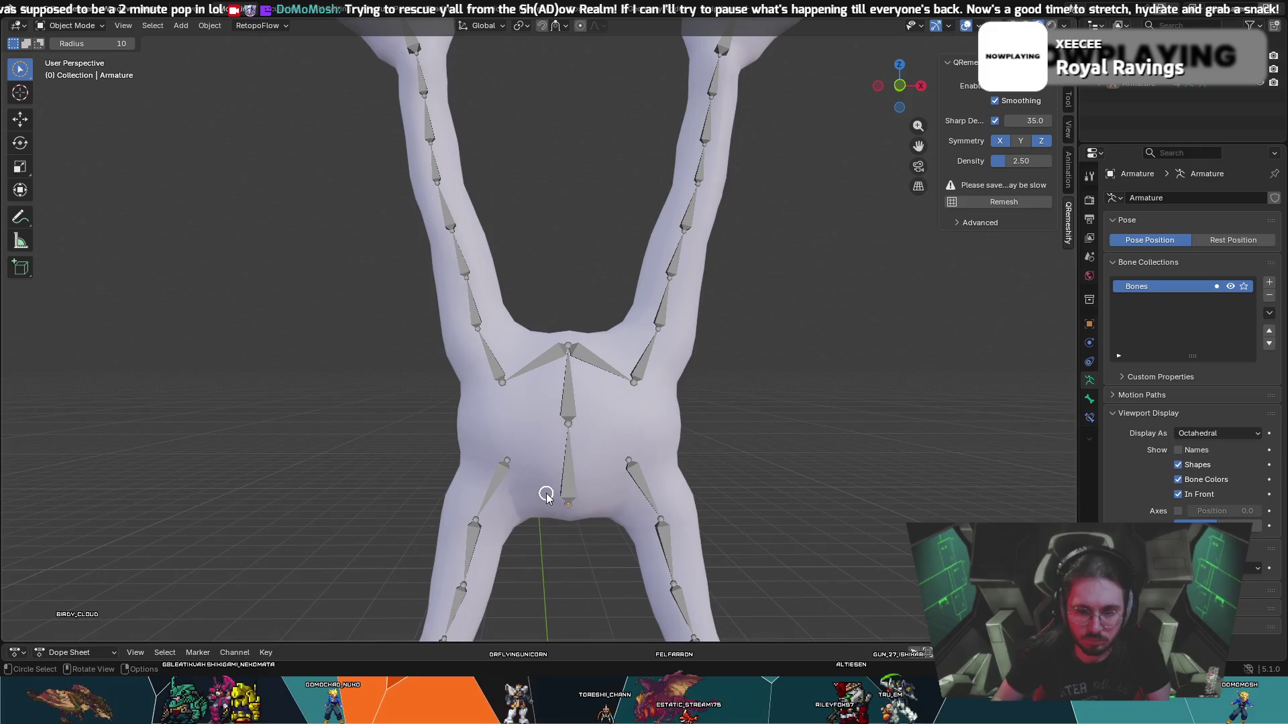
{"action": "left_click", "coordinate": [566, 513]}
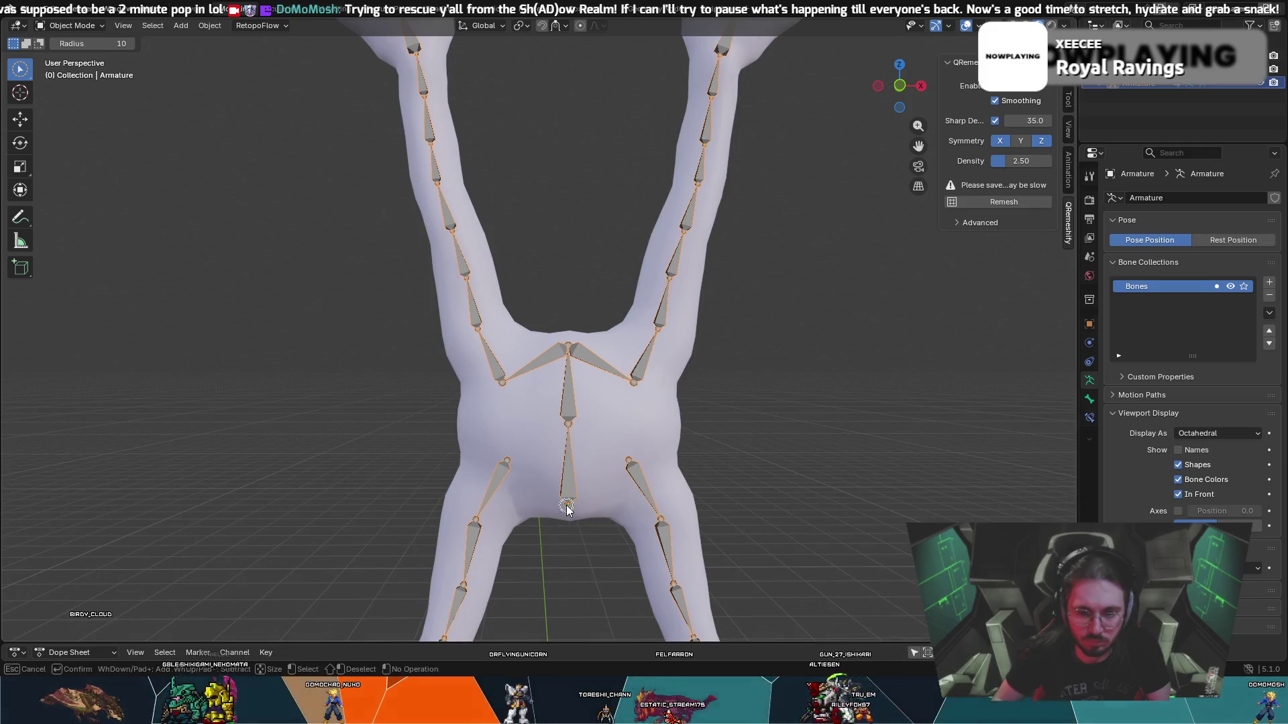
{"action": "left_click", "coordinate": [567, 423]}
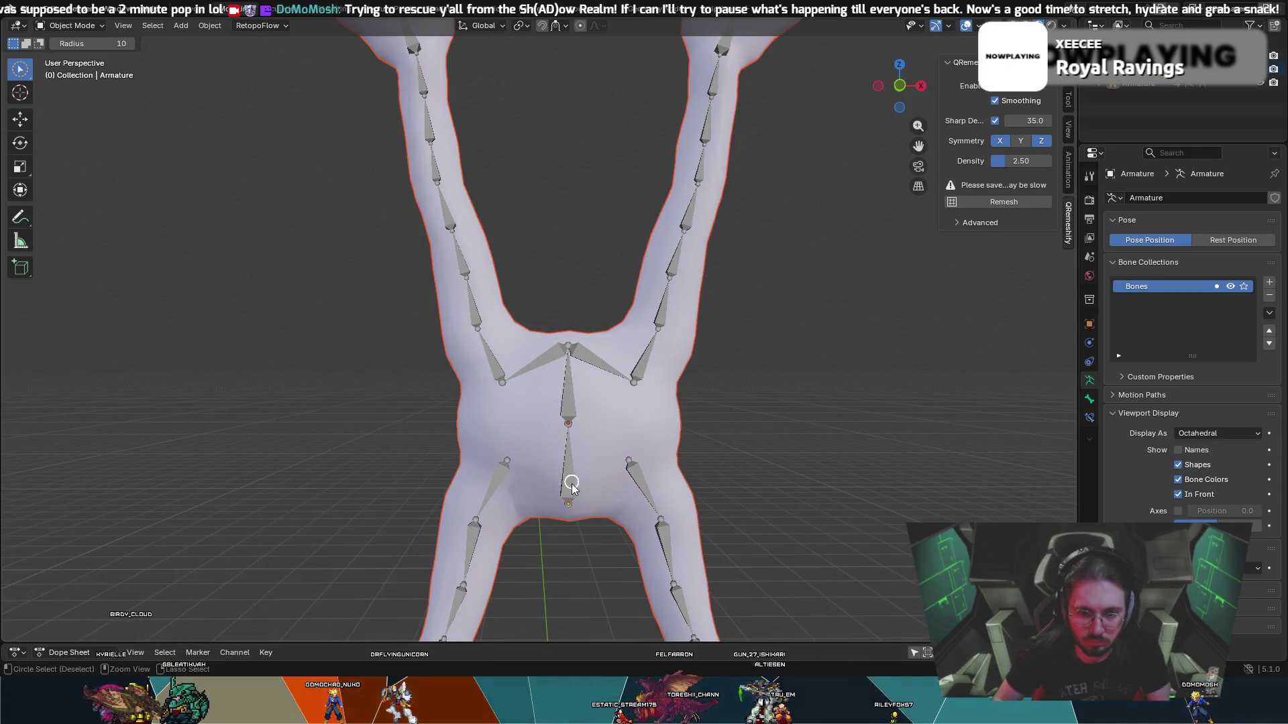
{"action": "left_click", "coordinate": [571, 504], "text": "ctrl"}
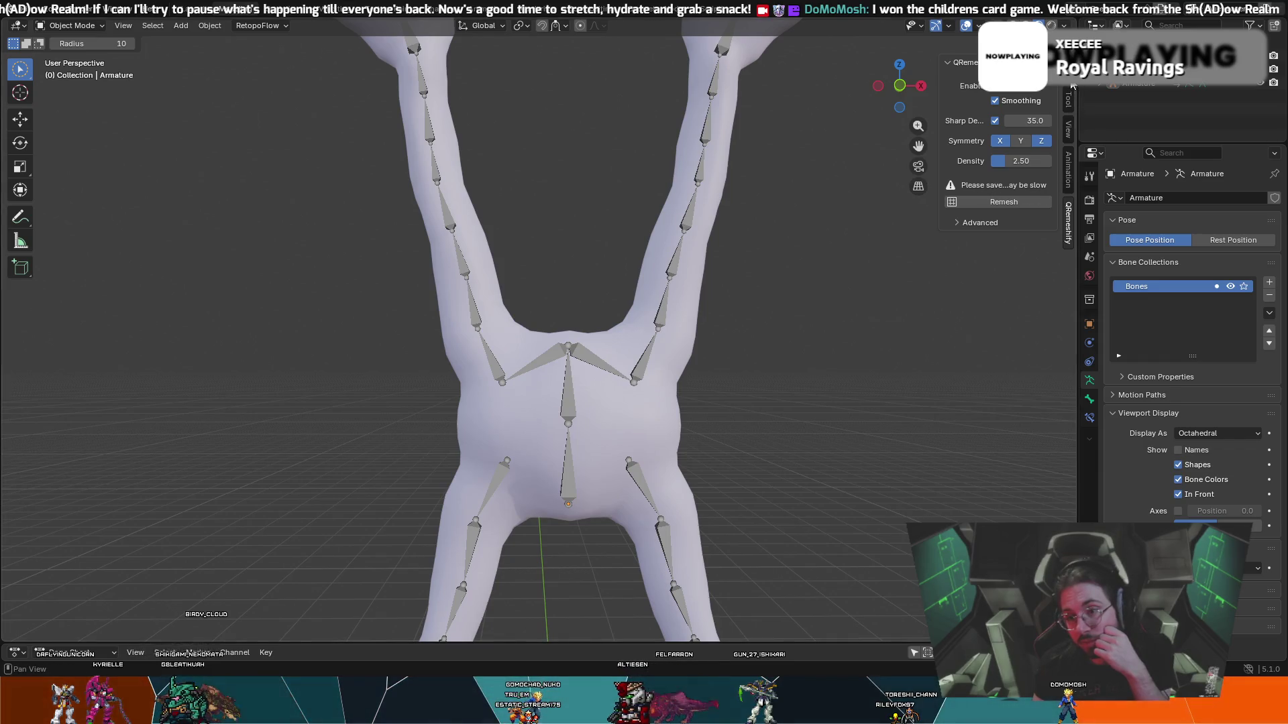
- Check the transform Affect Only options, then show the per-type Selectability & Visibility settings
{"action": "left_click", "coordinate": [1042, 43]}
{"action": "left_click", "coordinate": [1043, 42]}
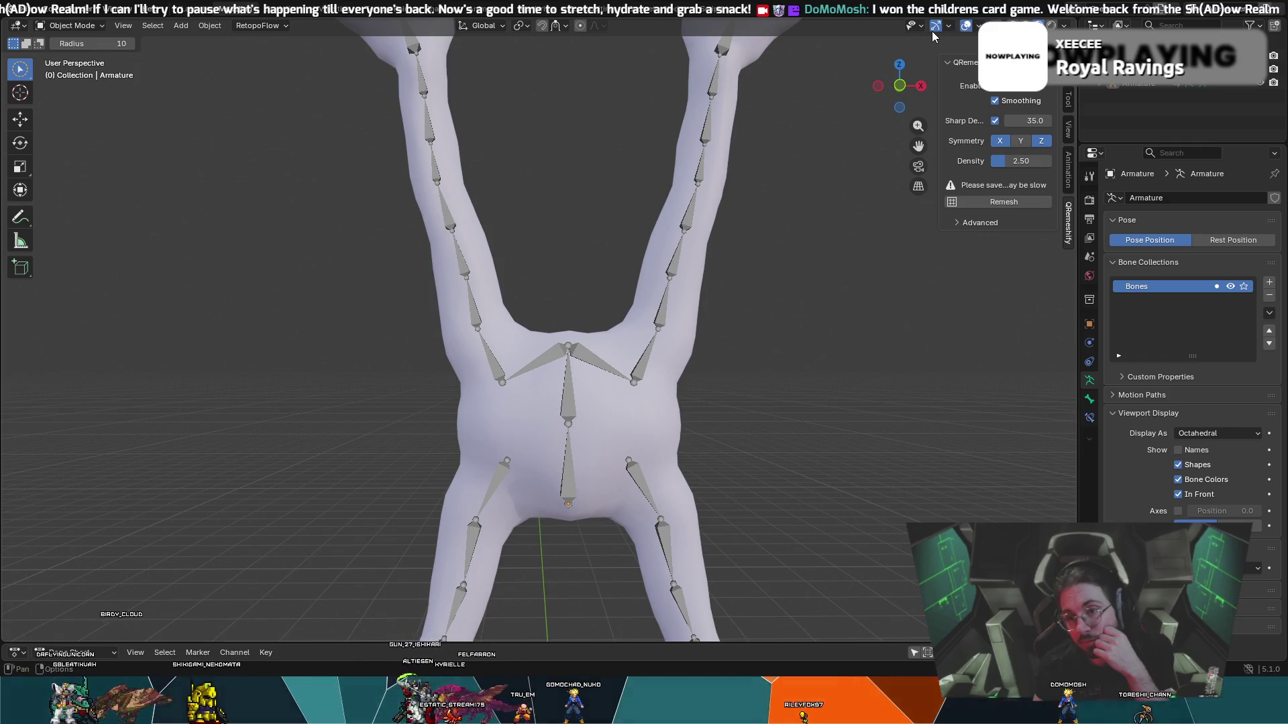
{"action": "left_click", "coordinate": [910, 27]}
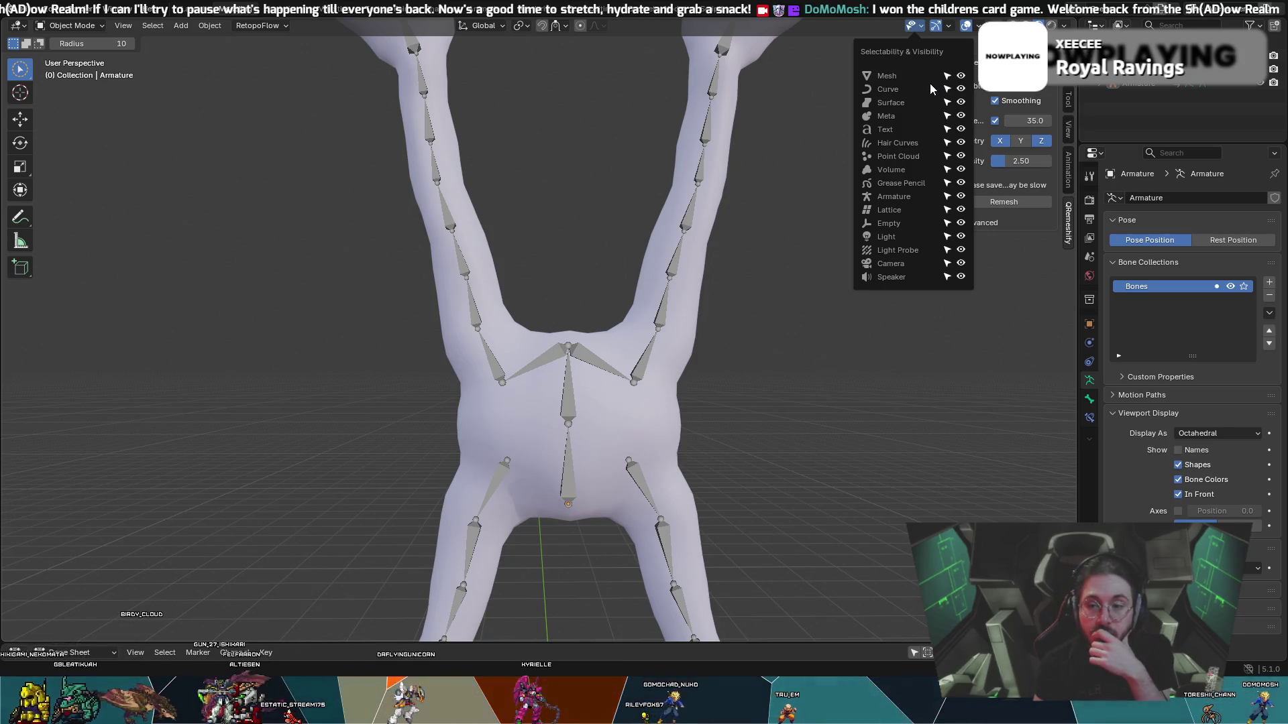
- Close the Selectability & Visibility popover and look over the Object menu
{"action": "left_click", "coordinate": [913, 30]}
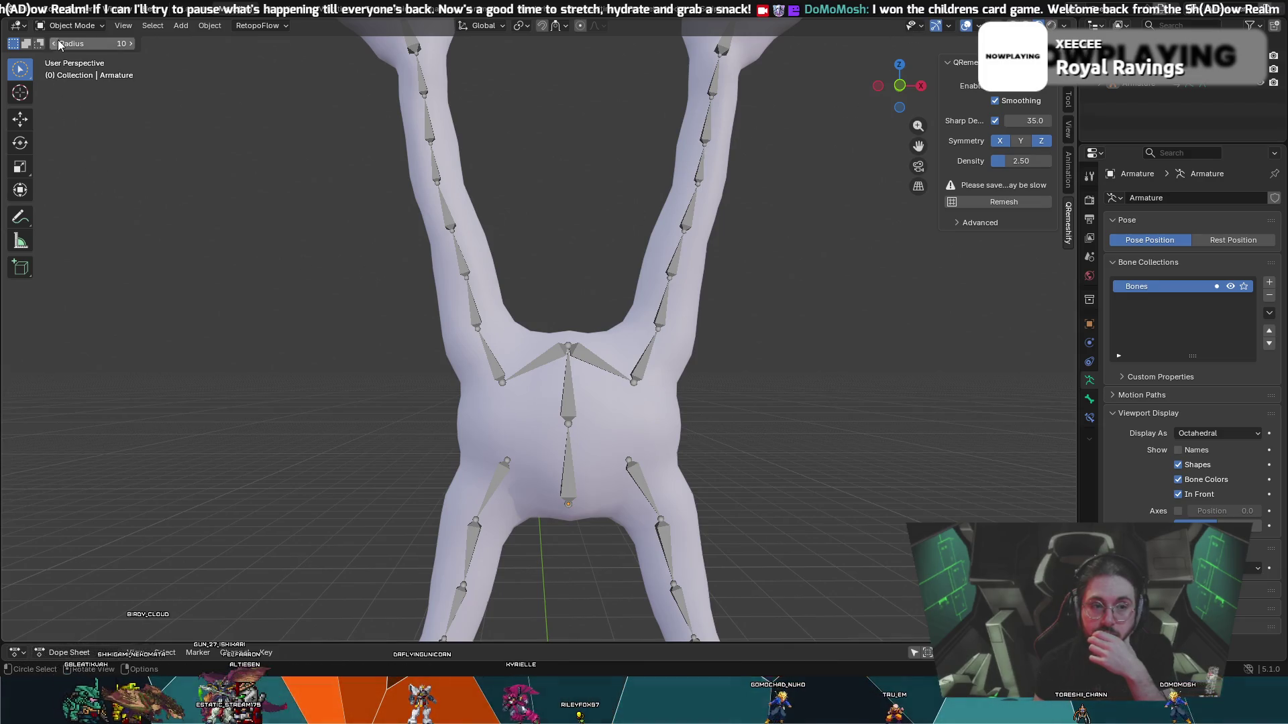
{"action": "left_click", "coordinate": [208, 25]}
- Select everything with Select > All, then start a box selection
{"action": "left_click", "coordinate": [152, 25]}
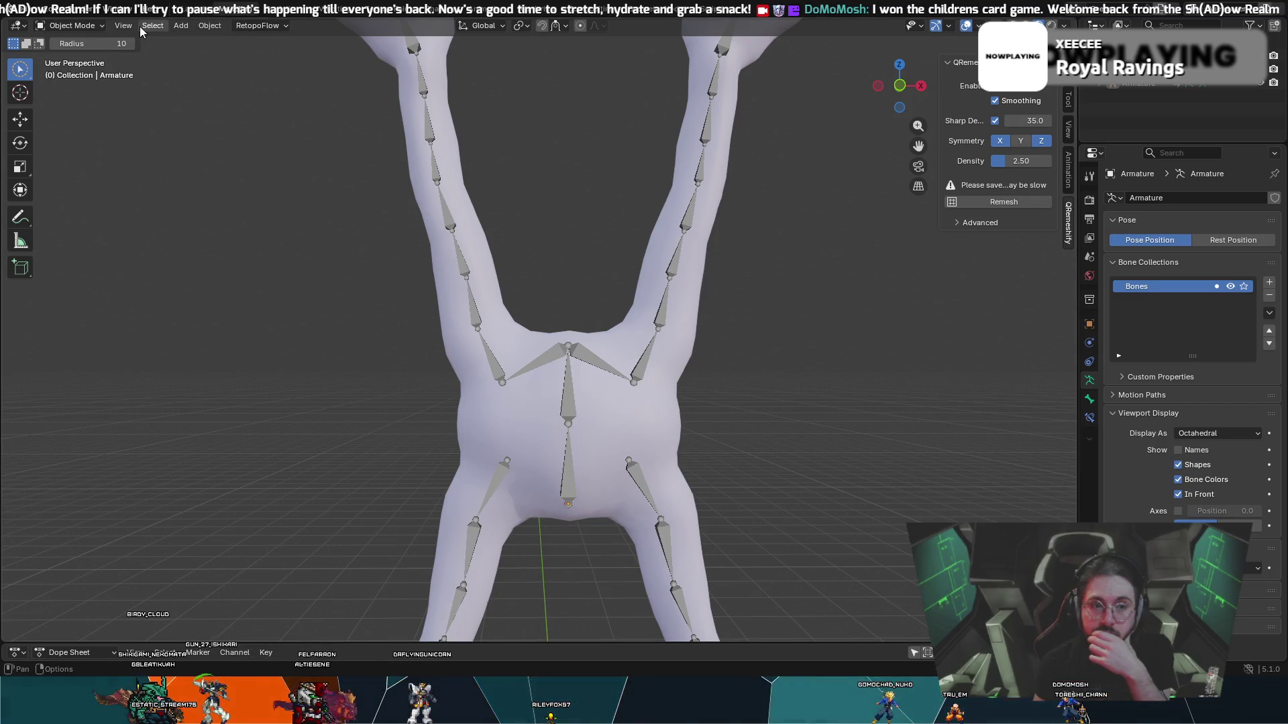
{"action": "left_click", "coordinate": [153, 25]}
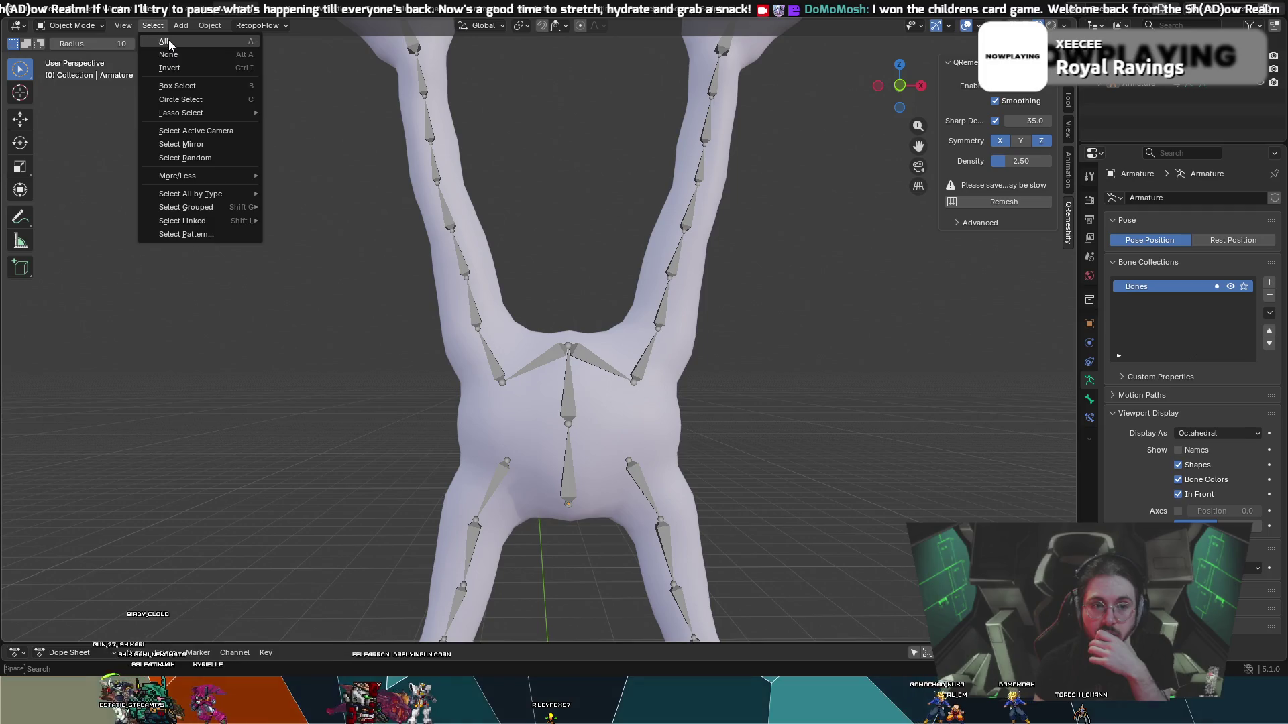
{"action": "left_click", "coordinate": [163, 41]}
{"action": "left_click", "coordinate": [153, 26]}
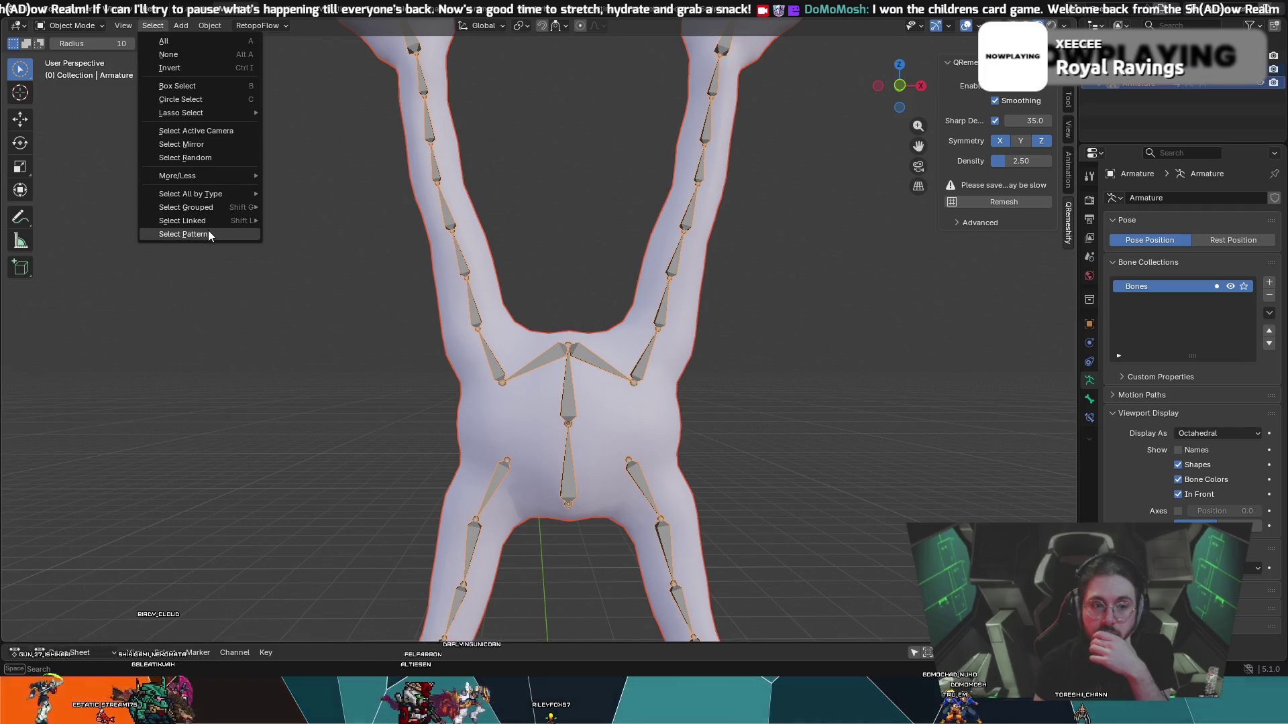
{"action": "mouse_move", "coordinate": [193, 173]}
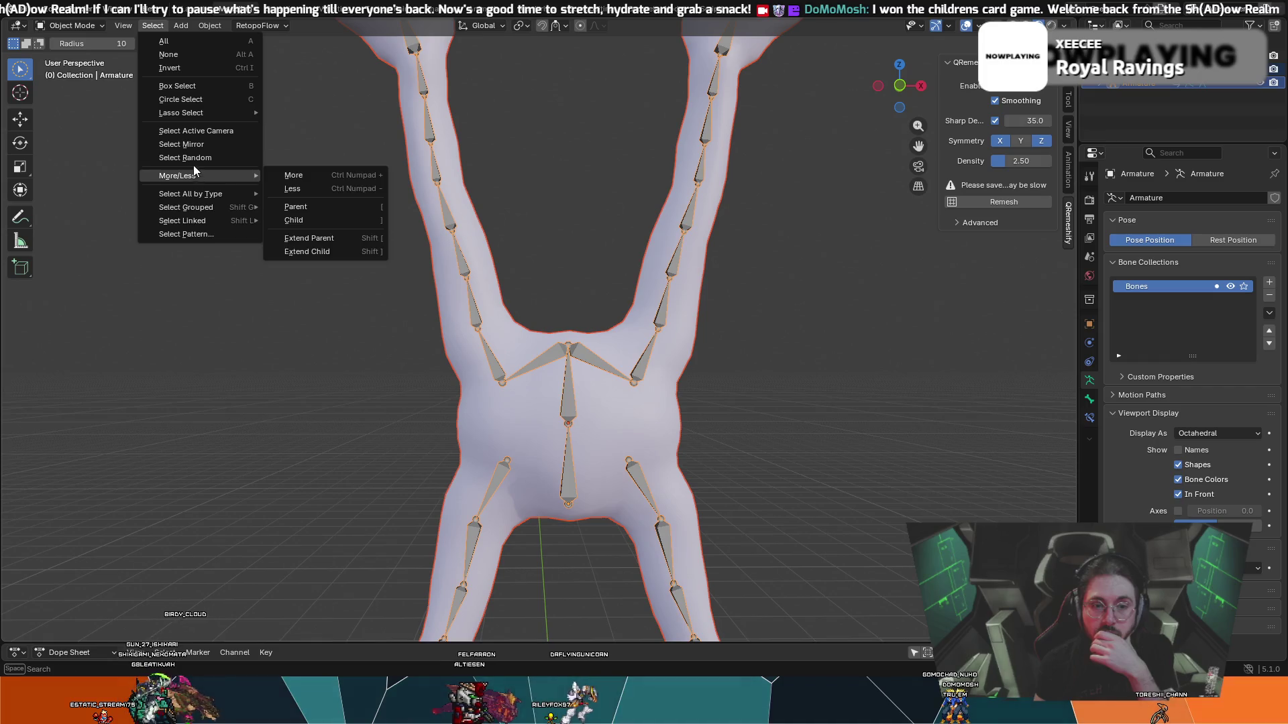
{"action": "mouse_move", "coordinate": [199, 110]}
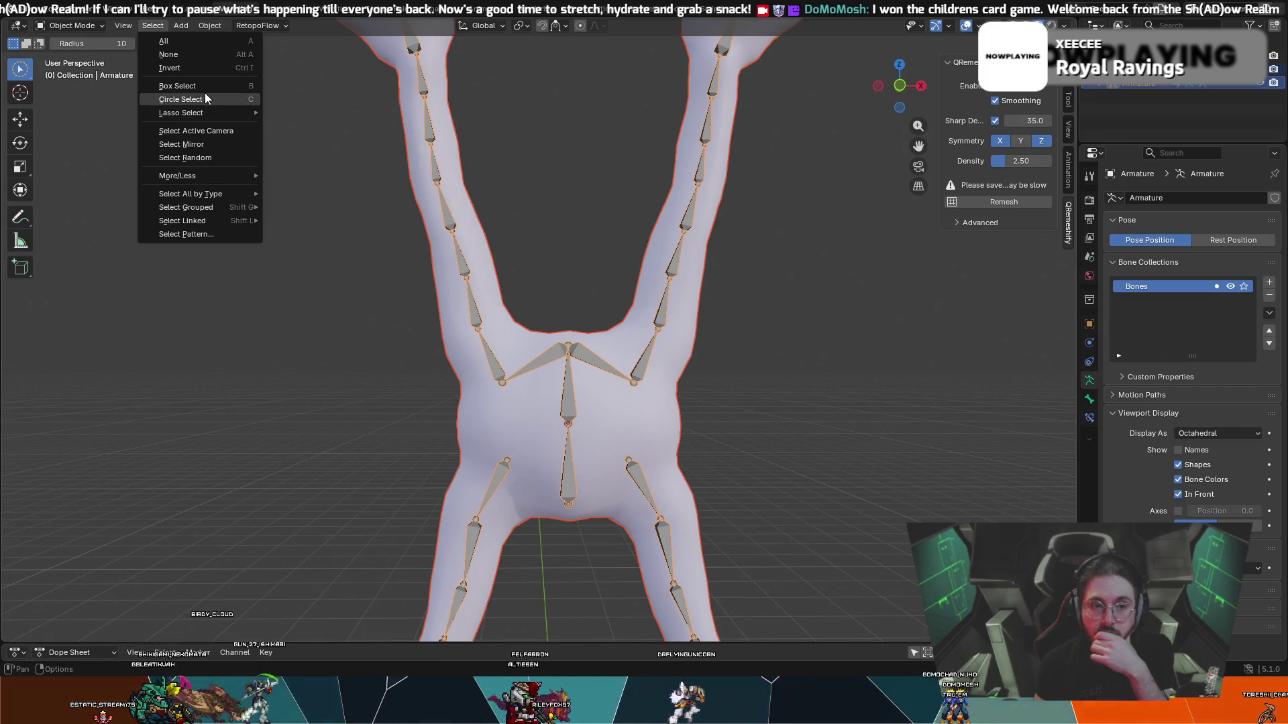
{"action": "left_click", "coordinate": [208, 89]}
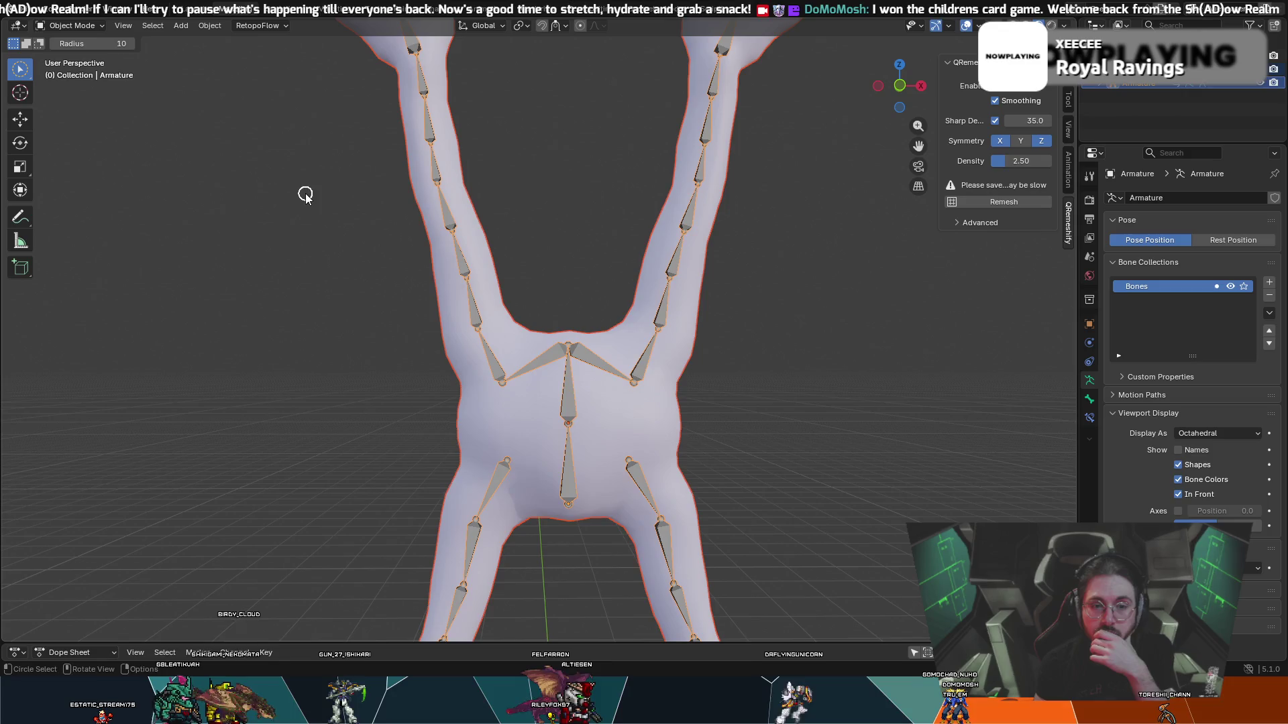
- Clear the selection and circle-select only the creature's body mesh
{"action": "left_click", "coordinate": [498, 196]}
{"action": "key", "text": "c"}
{"action": "mouse_move", "coordinate": [560, 339]}
{"action": "left_mouse_down"}
{"action": "mouse_move", "coordinate": [603, 494]}
{"action": "mouse_move", "coordinate": [592, 520]}
{"action": "left_mouse_up"}
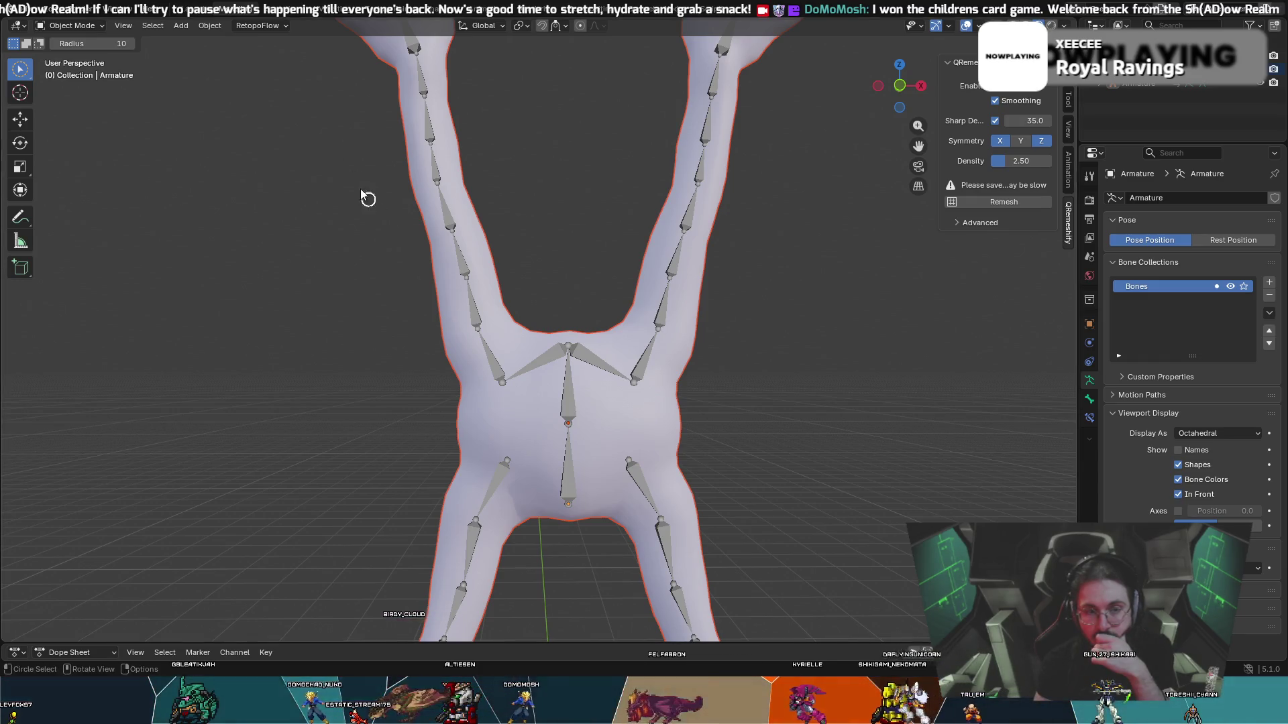
{"action": "left_click", "coordinate": [27, 8]}
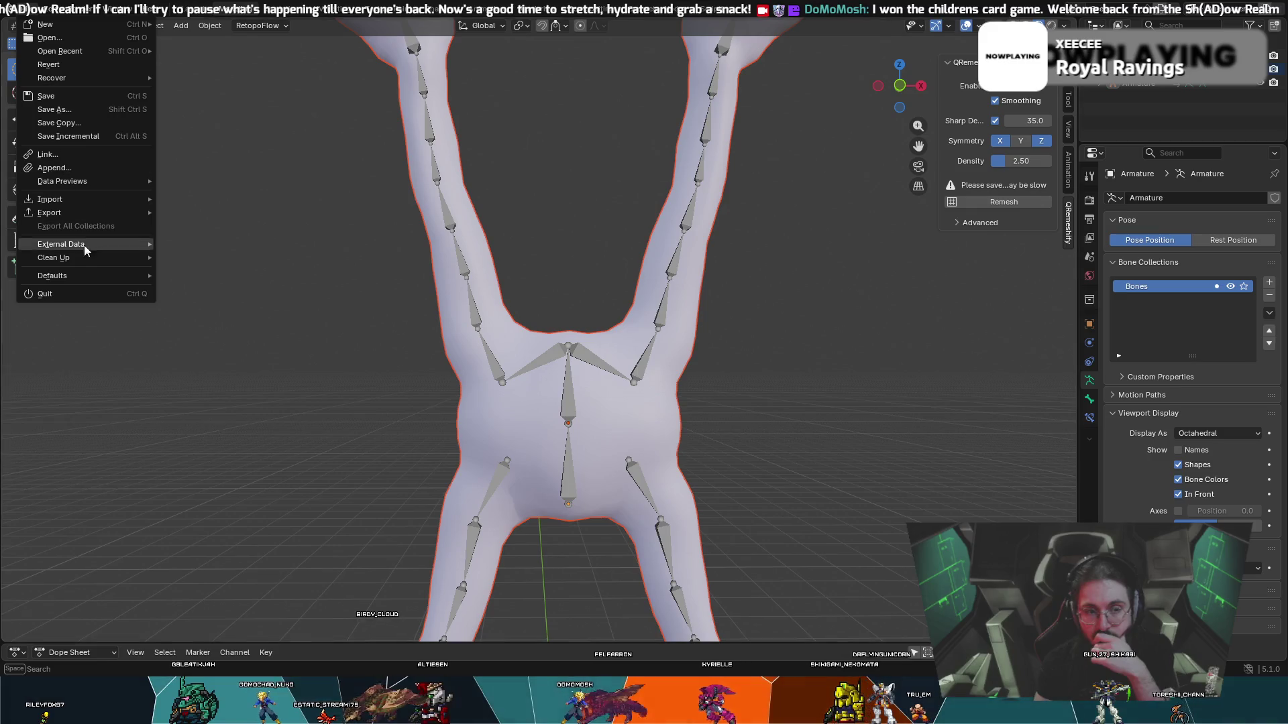
- Load Blender's factory settings and confirm, restoring the default cube, camera and light
{"action": "mouse_move", "coordinate": [83, 258]}
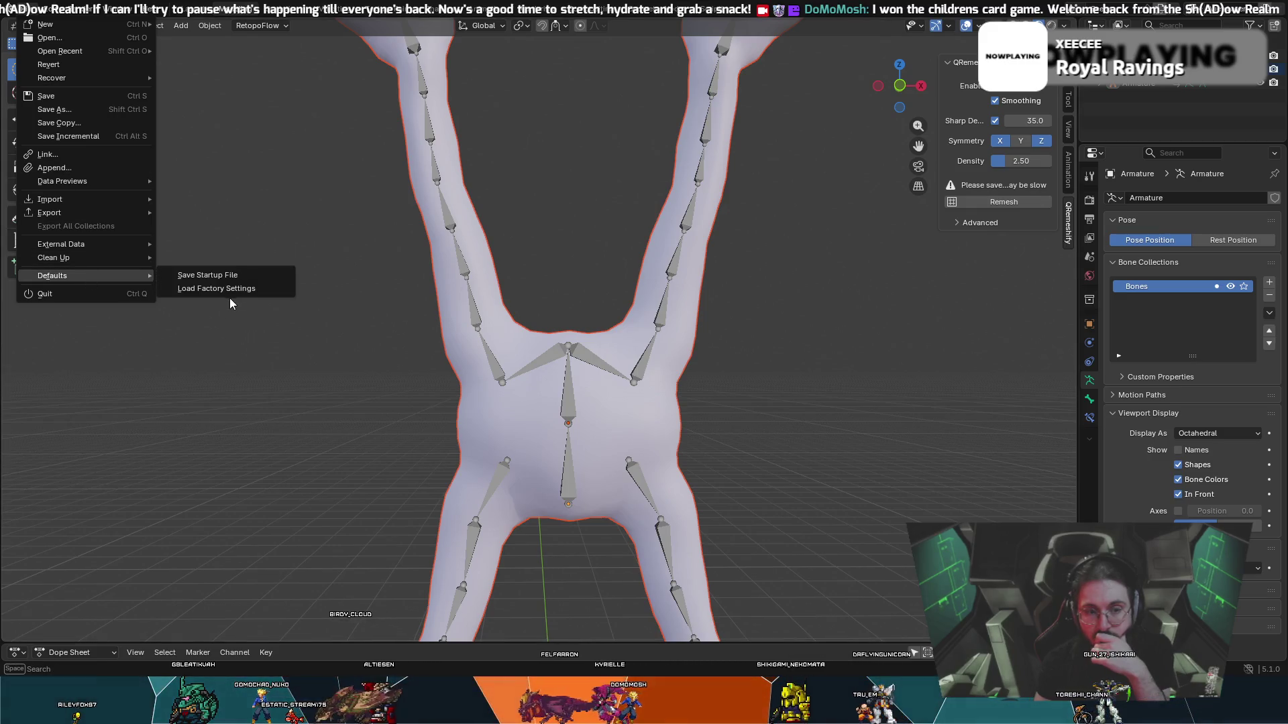
{"action": "left_click", "coordinate": [232, 291]}
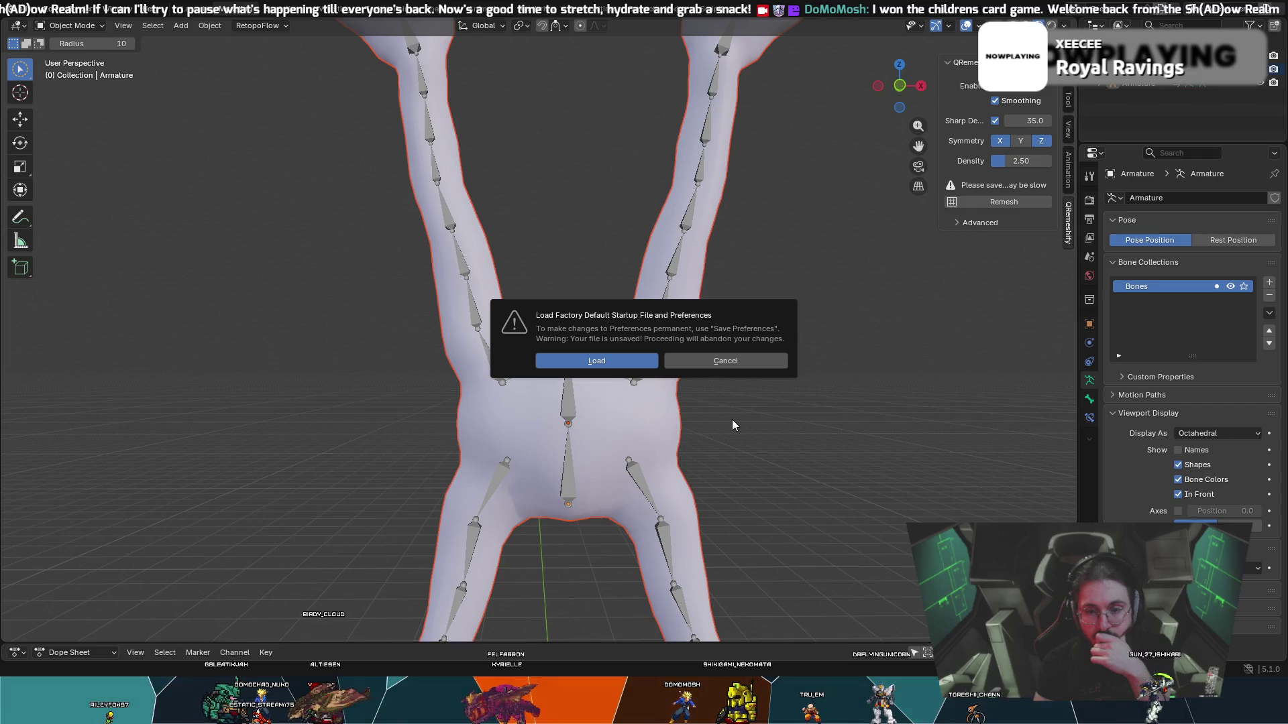
{"action": "left_click", "coordinate": [622, 363]}
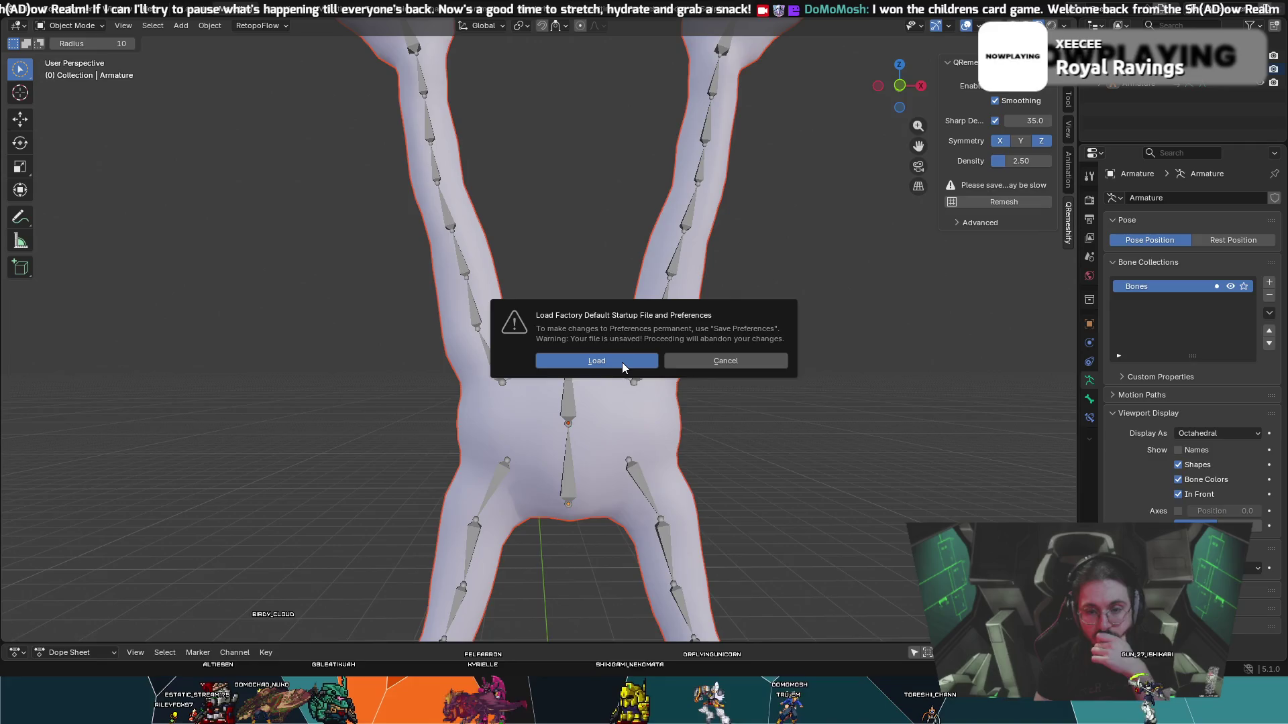
- Reopen Optical Magnus BodyRetopoV3.blend from recent files and select the armature
{"action": "left_click", "coordinate": [27, 8]}
{"action": "mouse_move", "coordinate": [92, 52]}
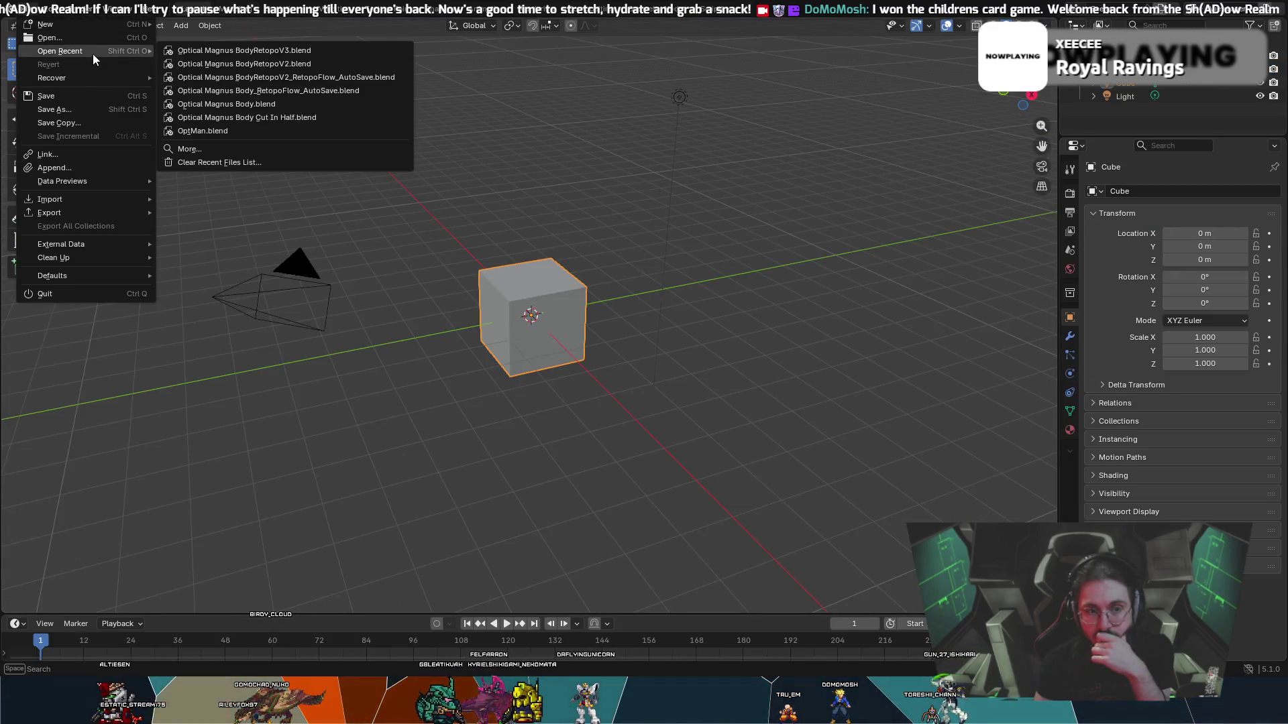
{"action": "left_click", "coordinate": [210, 51]}
{"action": "left_click", "coordinate": [533, 382]}
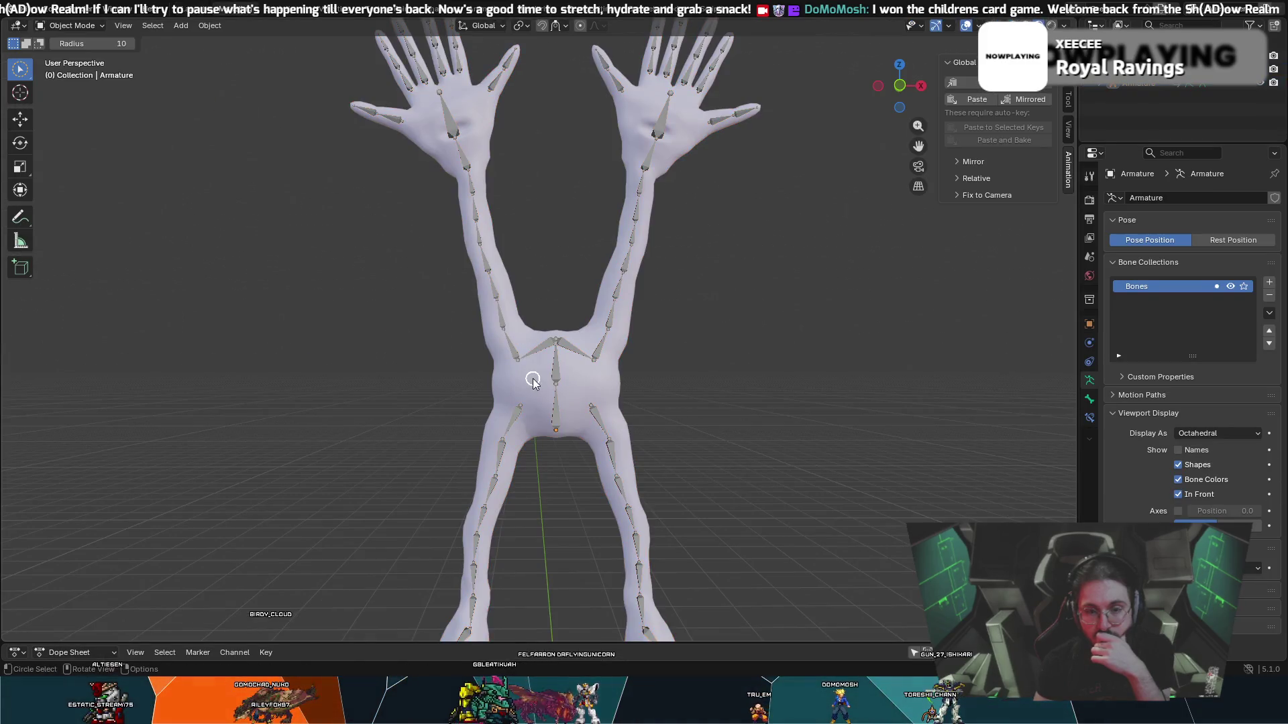
{"action": "left_click", "coordinate": [558, 386]}
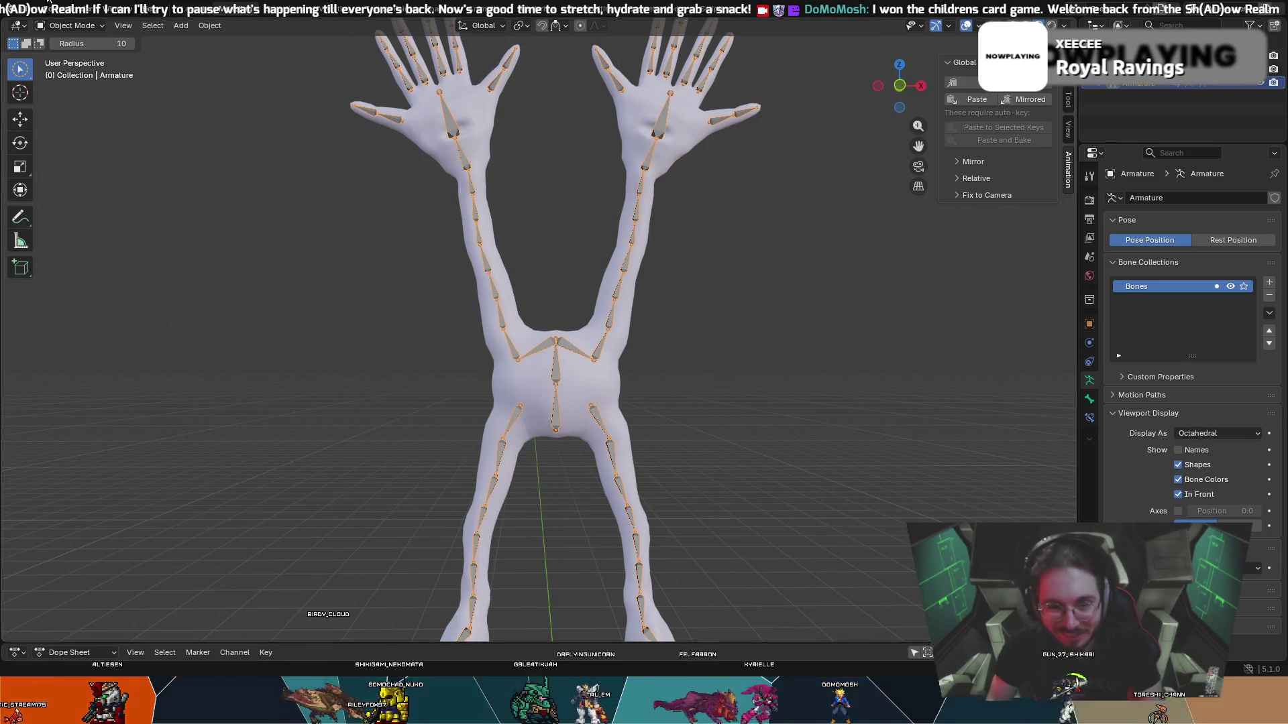
- Enter Edit Mode on the armature, select spine bone Bone.001, then return to Object Mode
{"action": "left_click", "coordinate": [86, 26]}
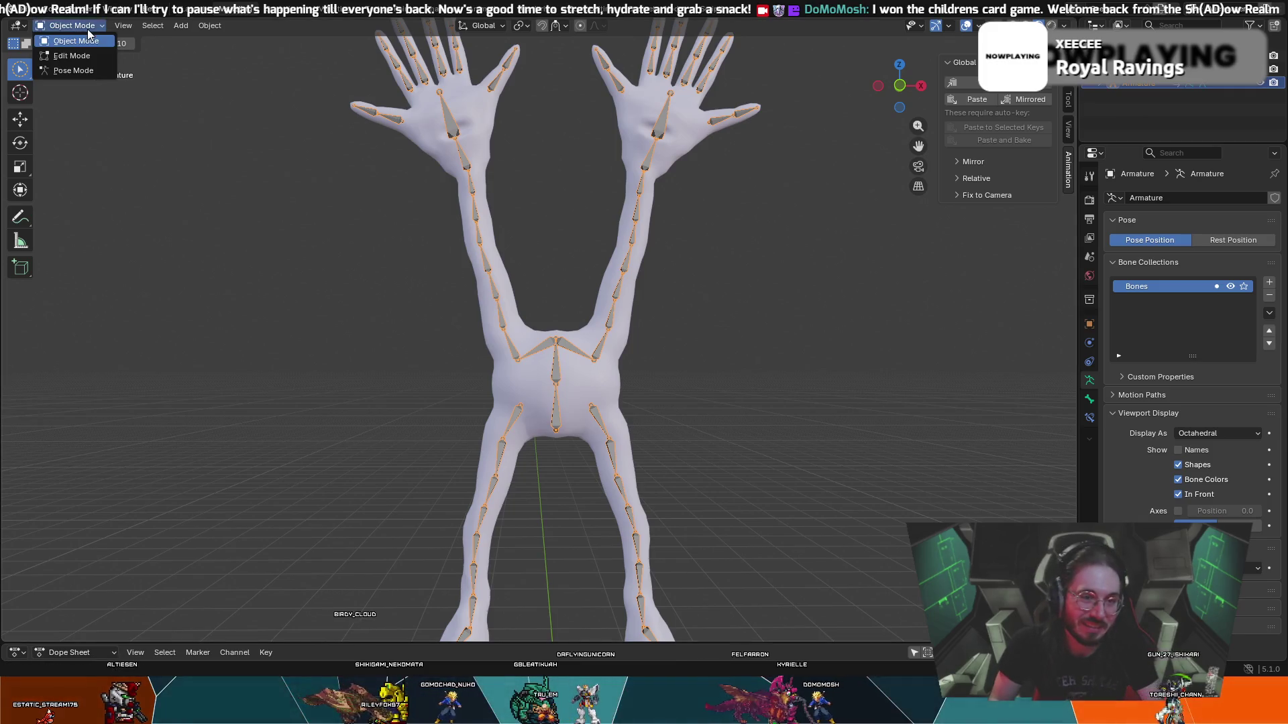
{"action": "left_click", "coordinate": [90, 50]}
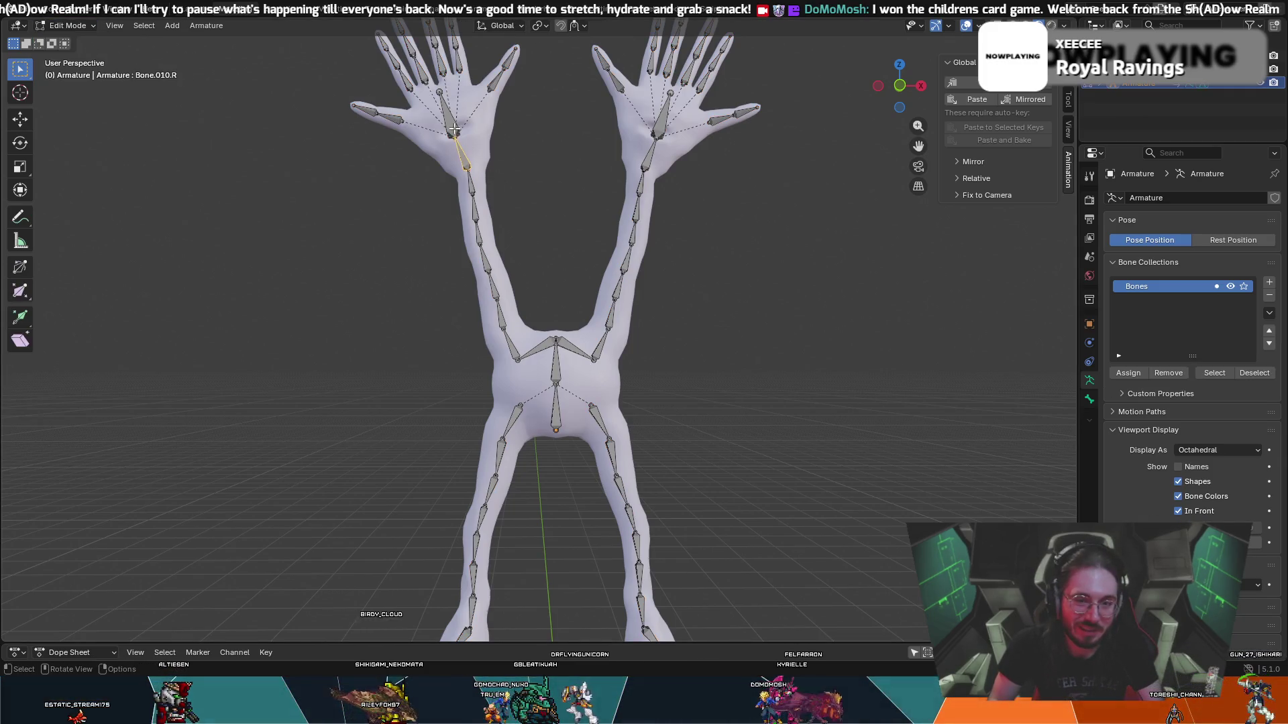
{"action": "left_click", "coordinate": [532, 348]}
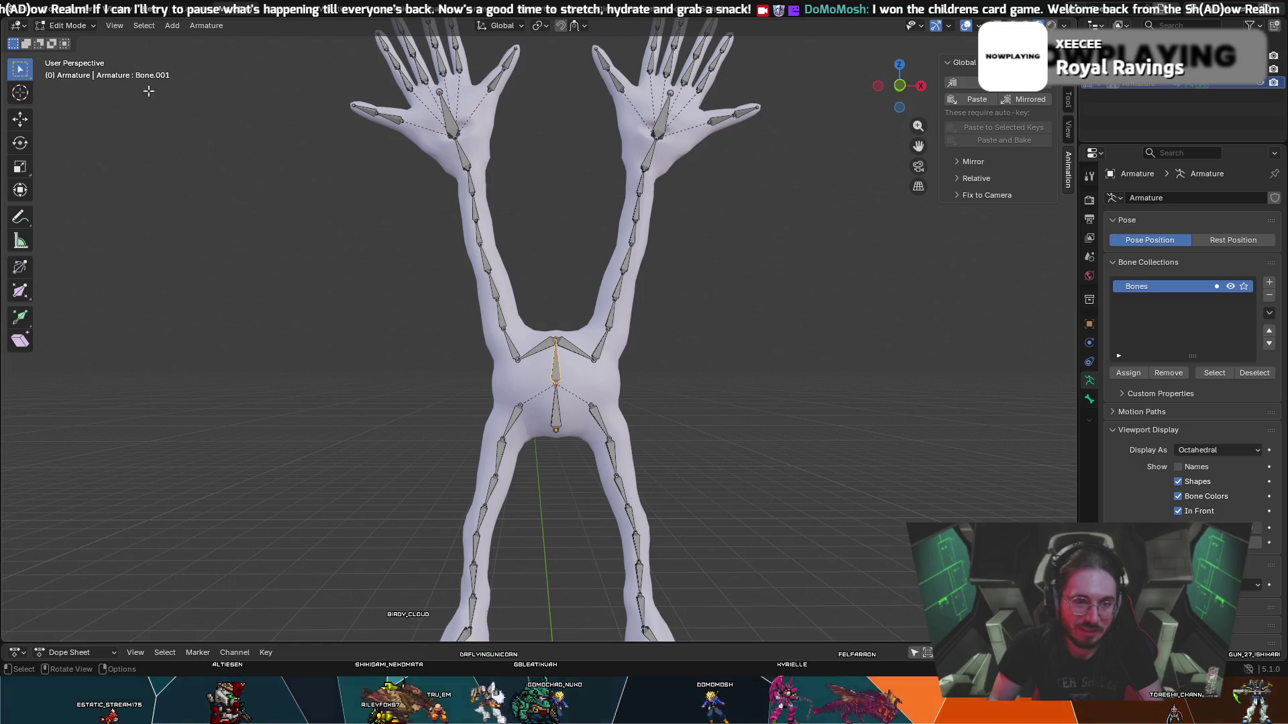
{"action": "left_click", "coordinate": [67, 26]}
{"action": "left_click", "coordinate": [80, 39]}
{"action": "key", "text": "c"}
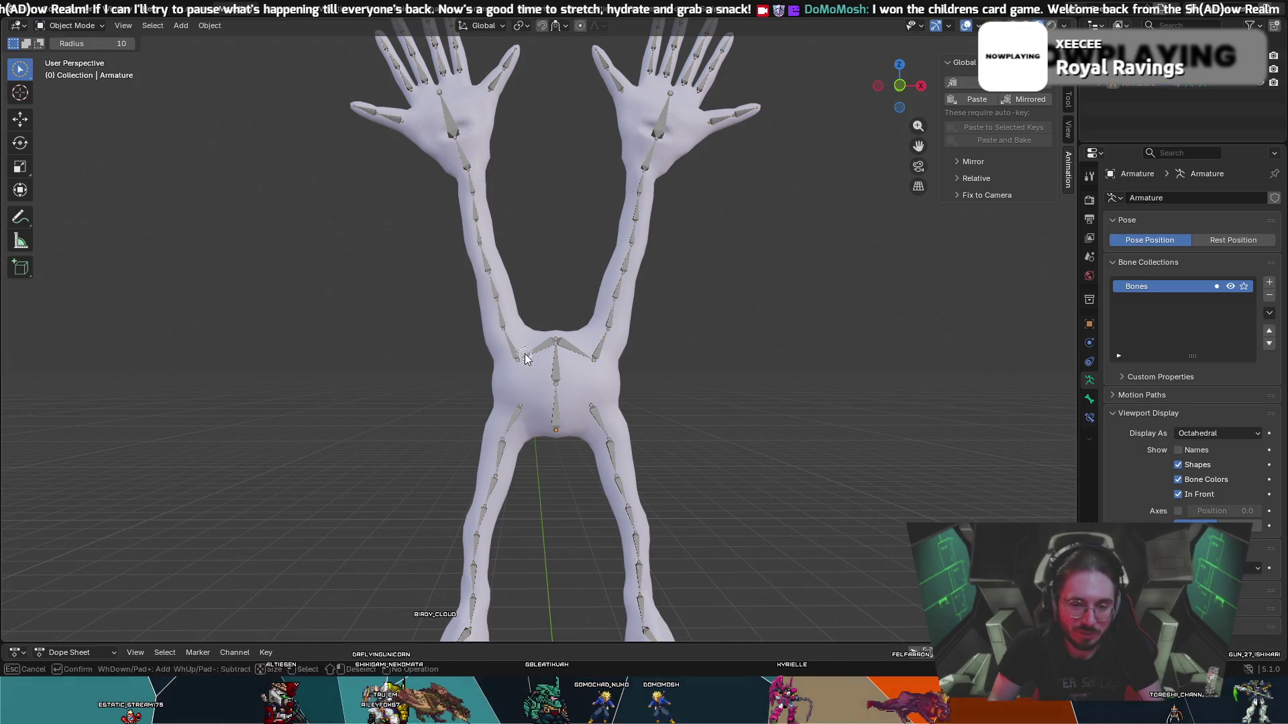
{"action": "key", "text": "Escape"}
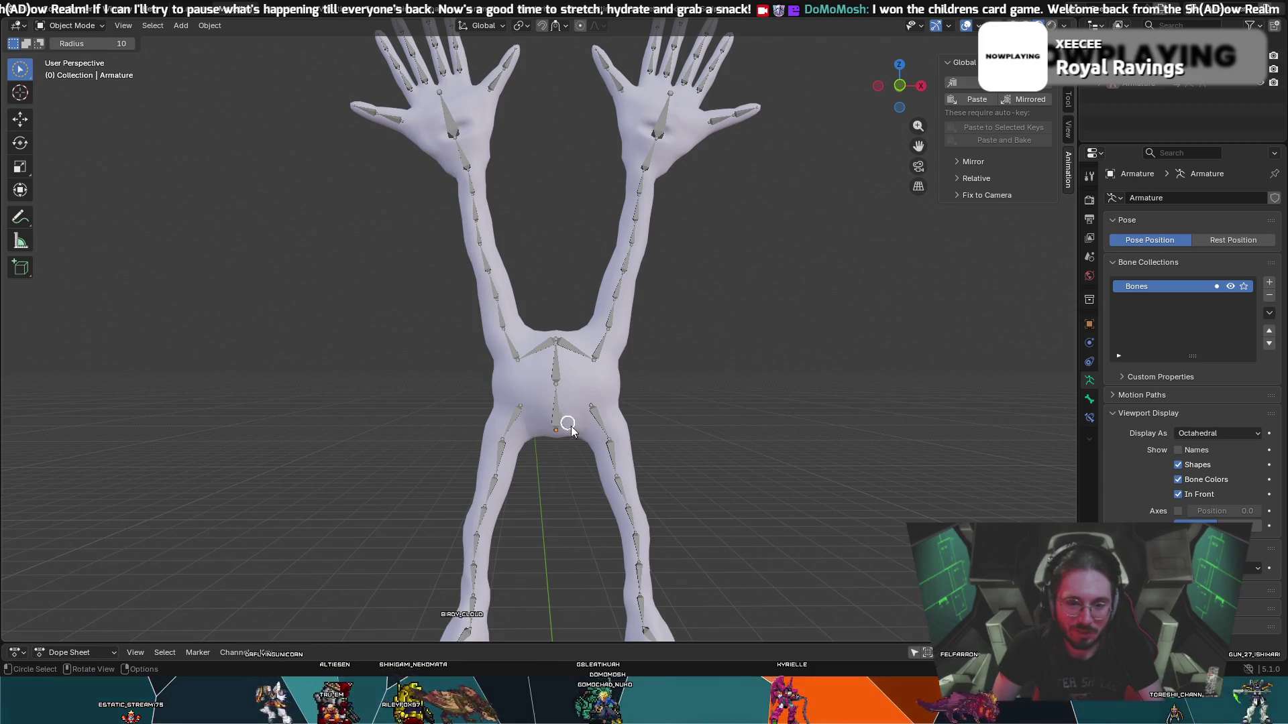
{"action": "left_click", "coordinate": [564, 424]}
{"action": "left_click", "coordinate": [559, 386]}
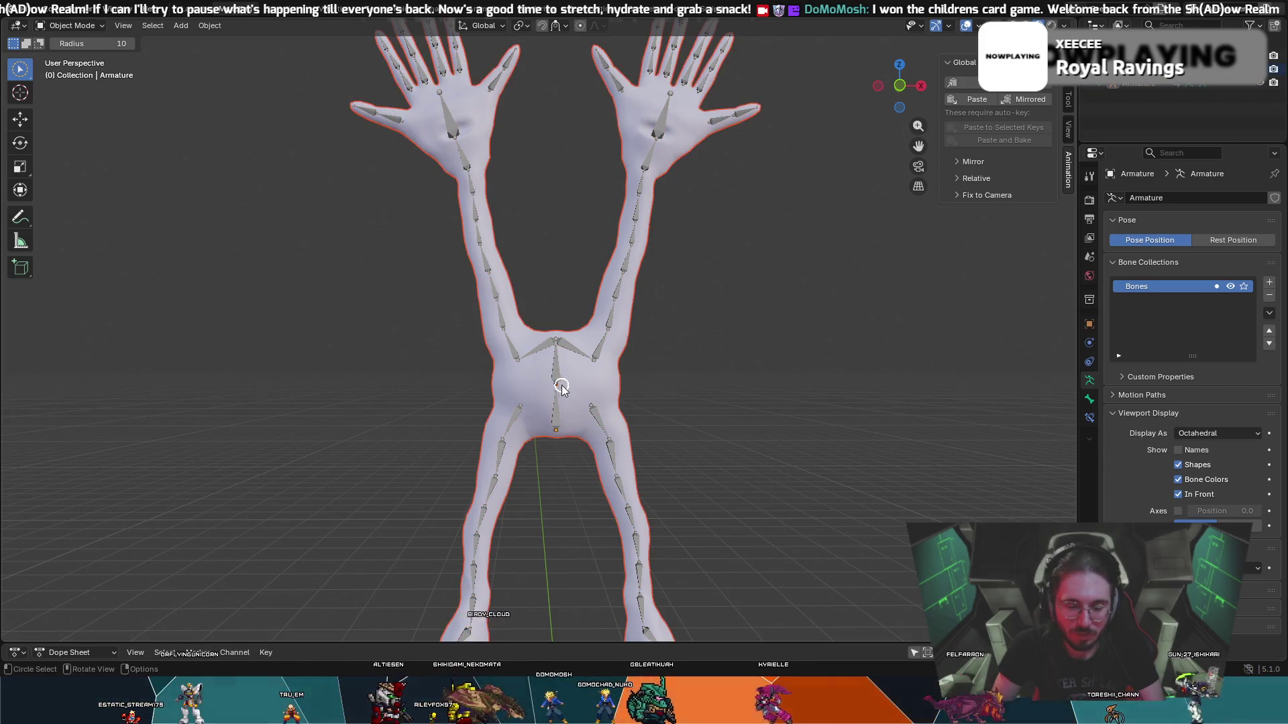
{"action": "scroll", "coordinate": [562, 389], "scroll_direction": "up", "scroll_amount": 4}
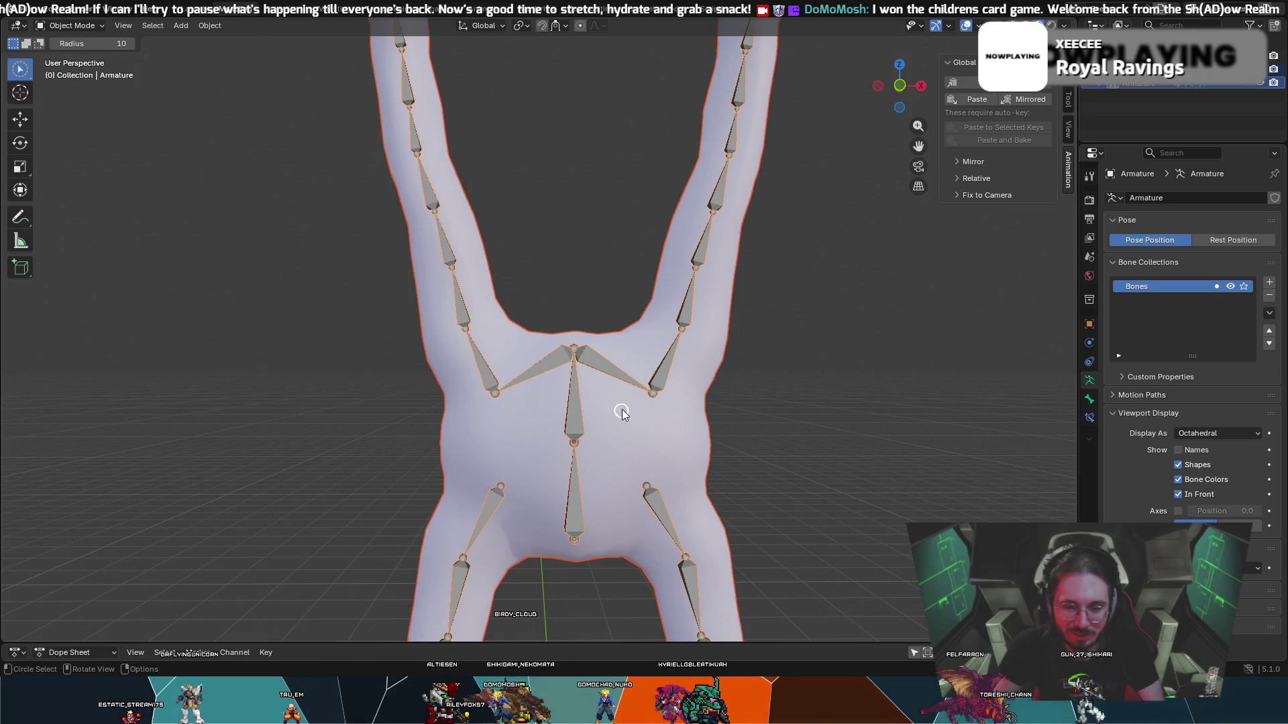
{"action": "key", "text": "ctrl+p"}
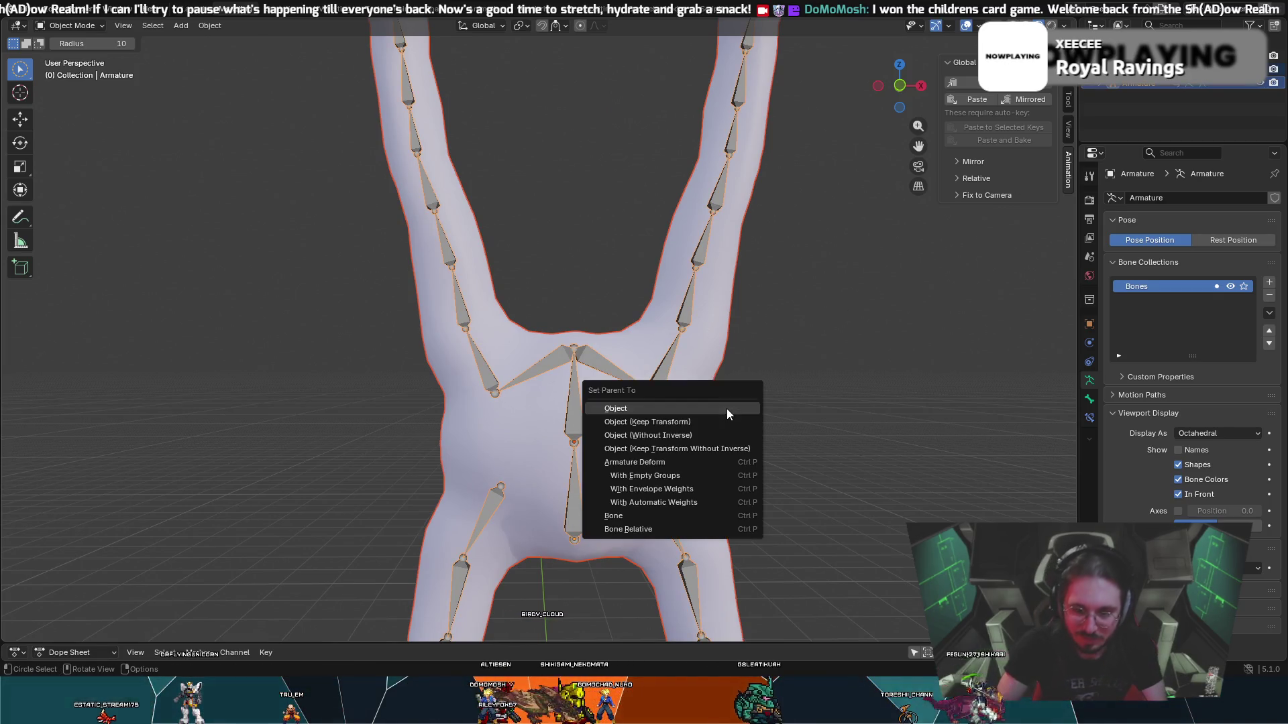
{"action": "left_click", "coordinate": [666, 500]}
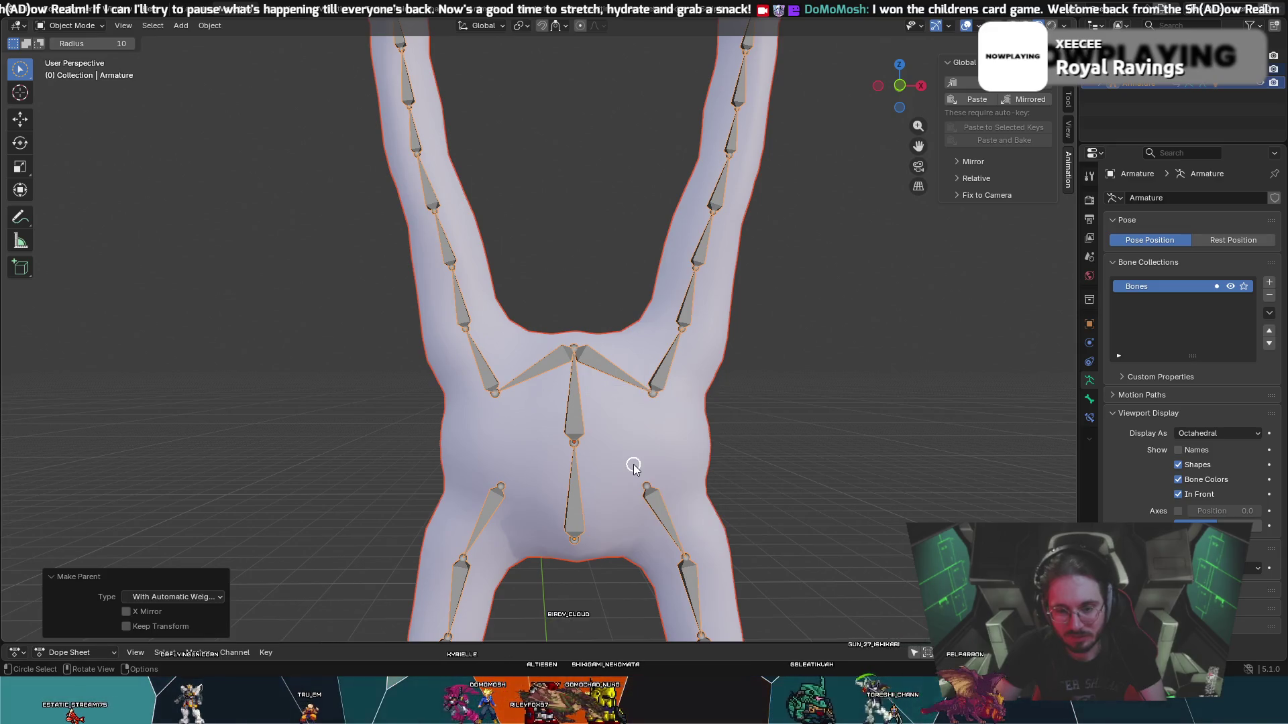
{"action": "key", "text": "alt+a"}
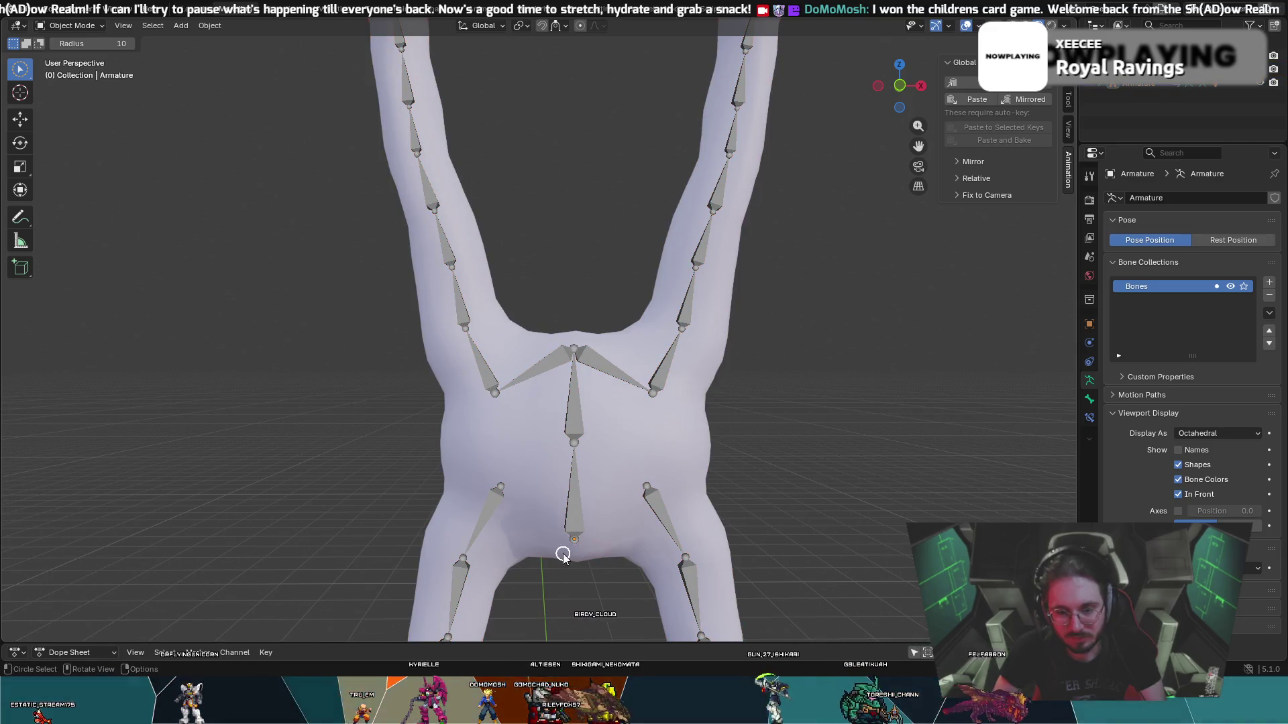
{"action": "left_click_drag", "start_coordinate": [698, 450], "coordinate": [707, 436], "text": "ctrl"}
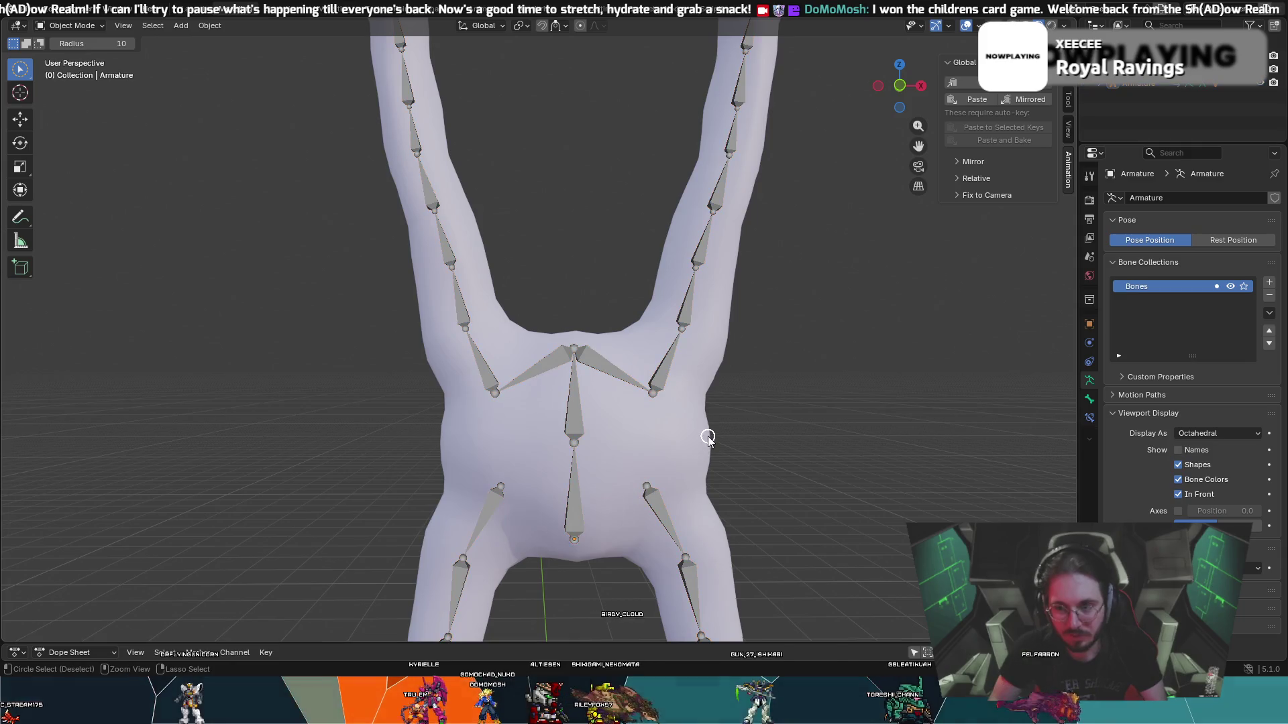
{"action": "key", "text": "a"}
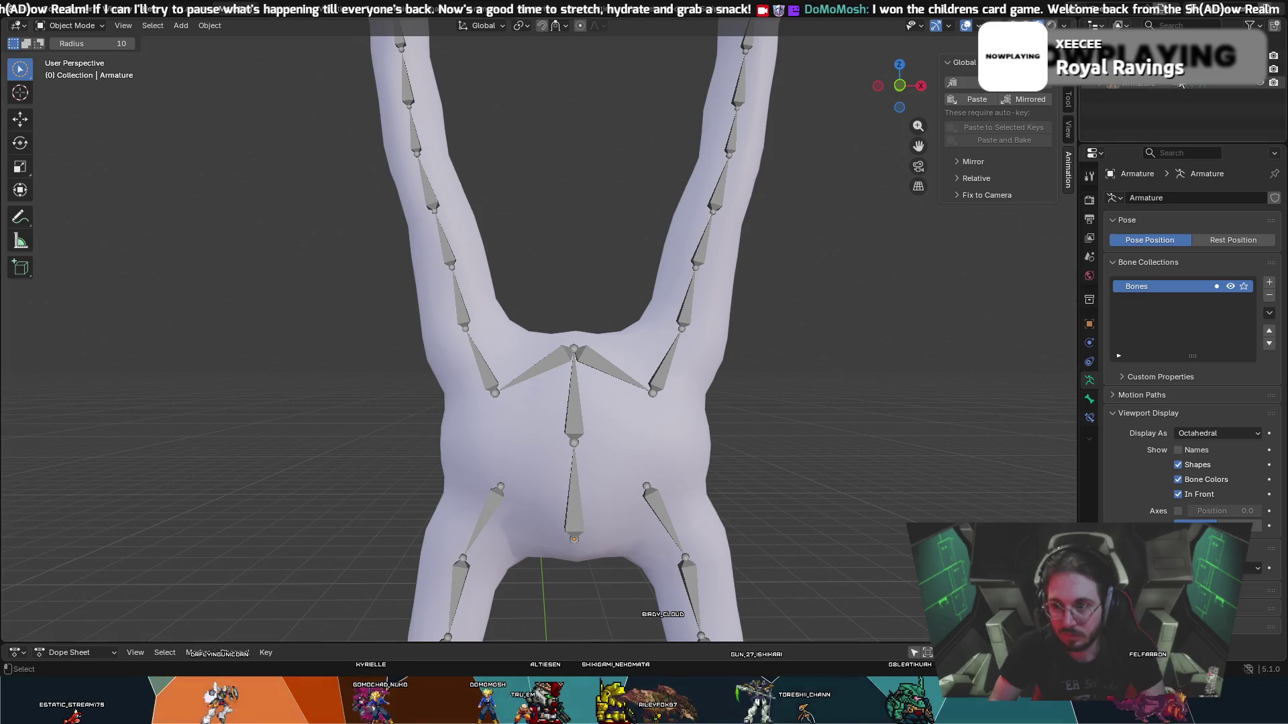
{"action": "left_click", "coordinate": [1154, 68]}
- Select the RetopoFlow creature mesh and its children from the Outliner context menu
{"action": "right_click", "coordinate": [1154, 68]}
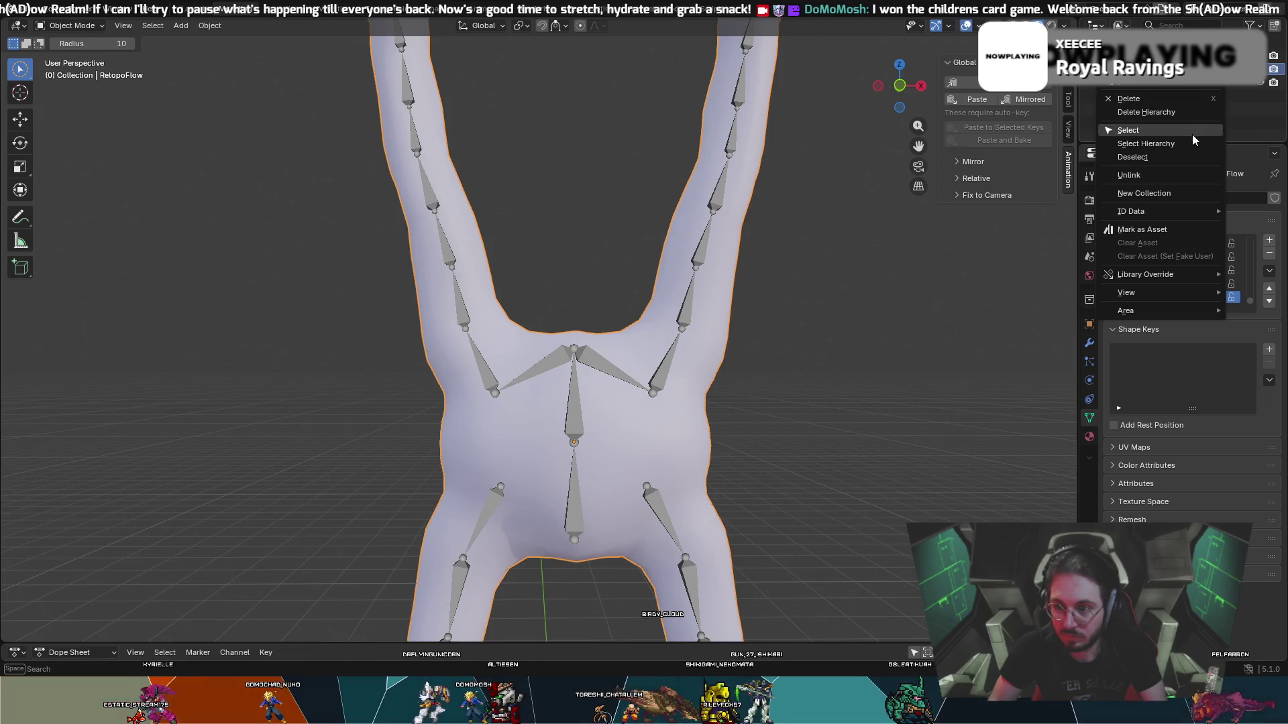
{"action": "left_click", "coordinate": [1158, 149]}
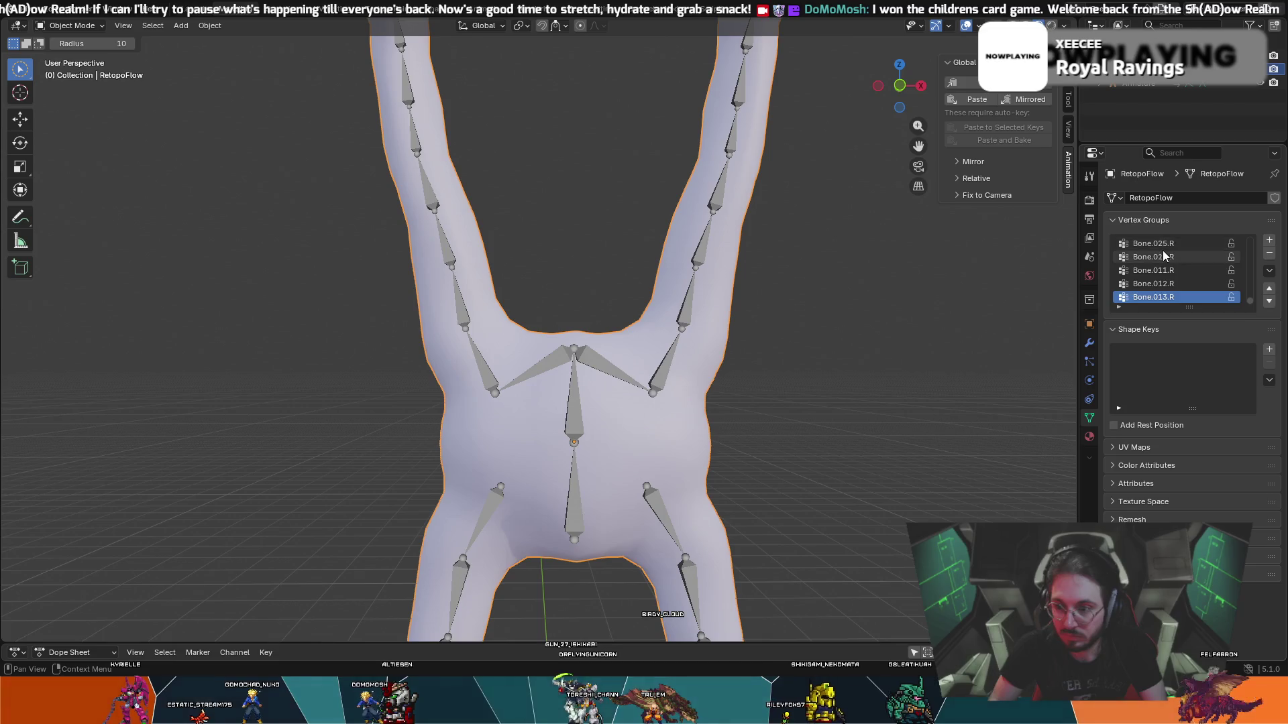
{"action": "scroll", "coordinate": [1159, 260], "scroll_direction": "down", "scroll_amount": 5}
{"action": "key", "text": "c"}
{"action": "key", "text": "Escape"}
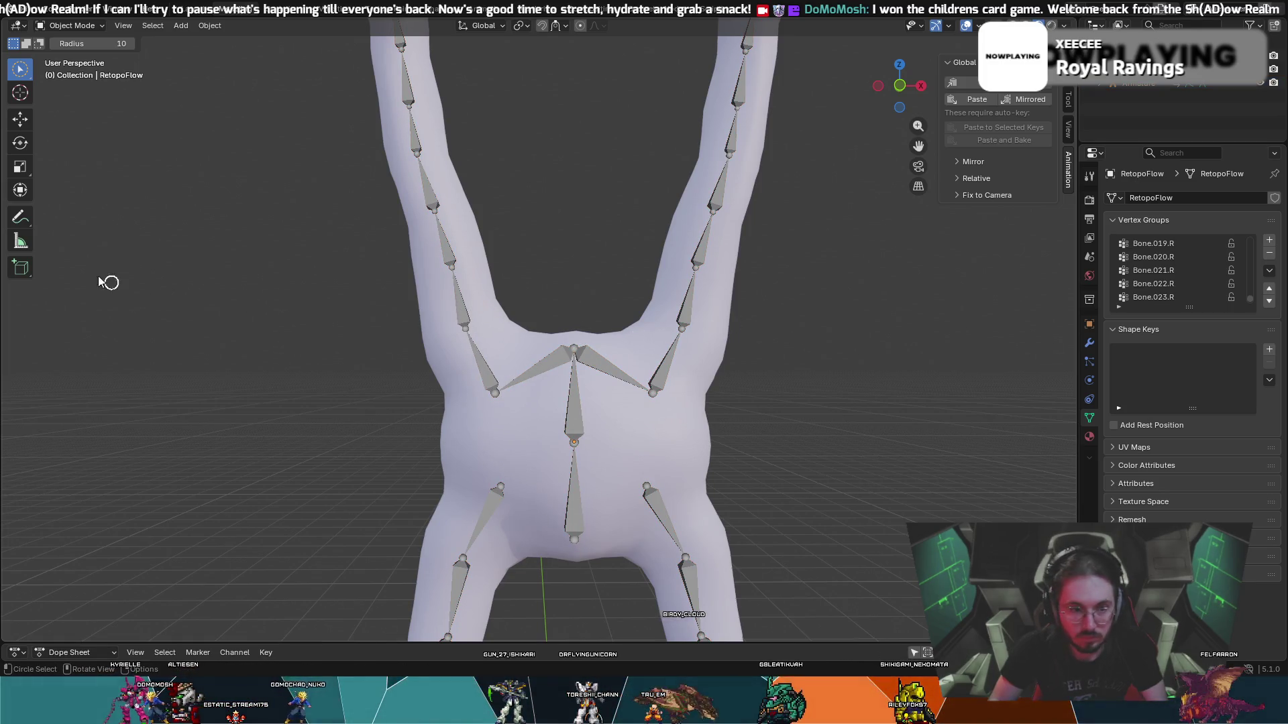
{"action": "left_click", "coordinate": [25, 28]}
{"action": "key", "text": "Escape"}
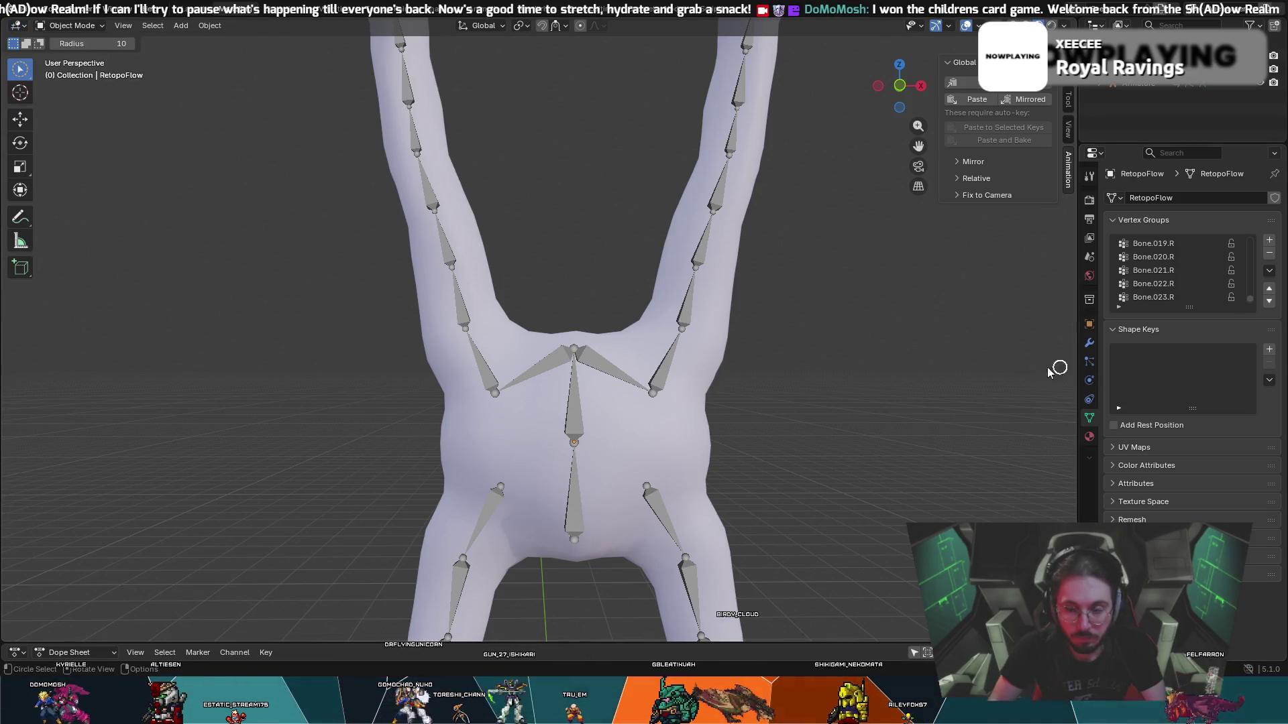
- Select the Armature in the Outliner and copy the selected creature objects
{"action": "left_click", "coordinate": [1134, 85]}
{"action": "right_click", "coordinate": [1135, 86]}
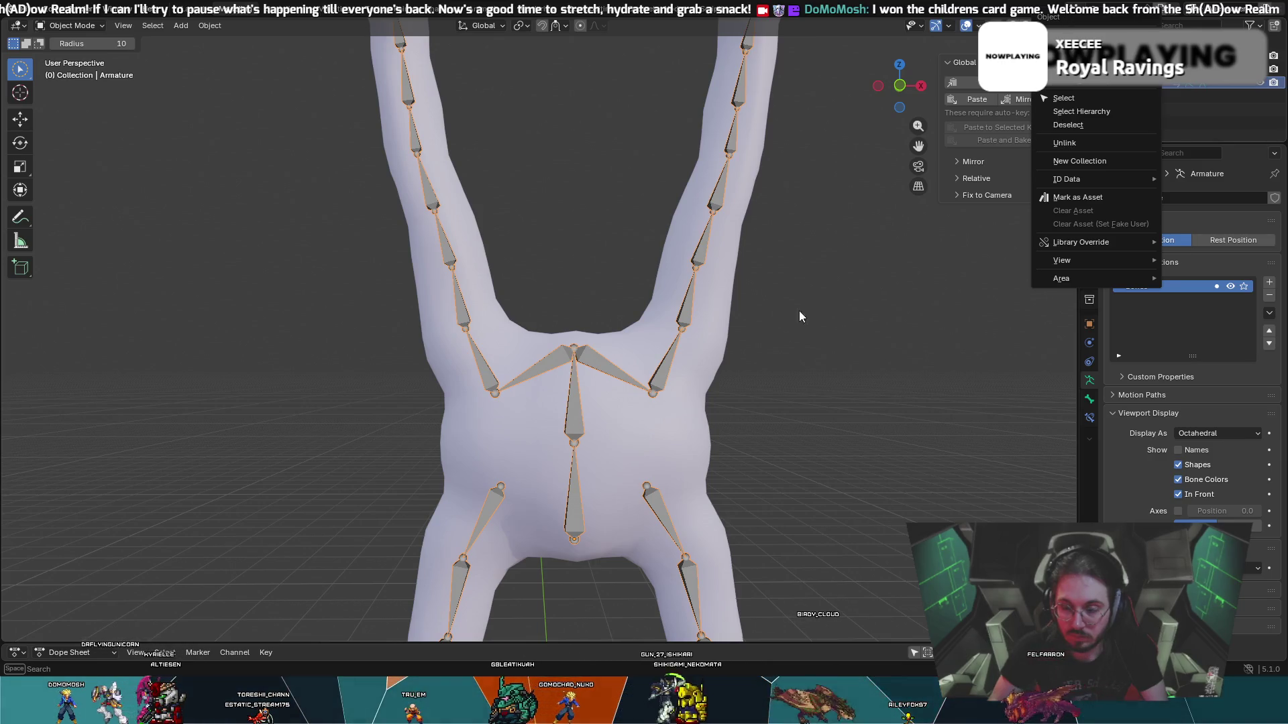
{"action": "left_click", "coordinate": [830, 360]}
{"action": "scroll", "coordinate": [830, 359], "scroll_direction": "down", "scroll_amount": 4}
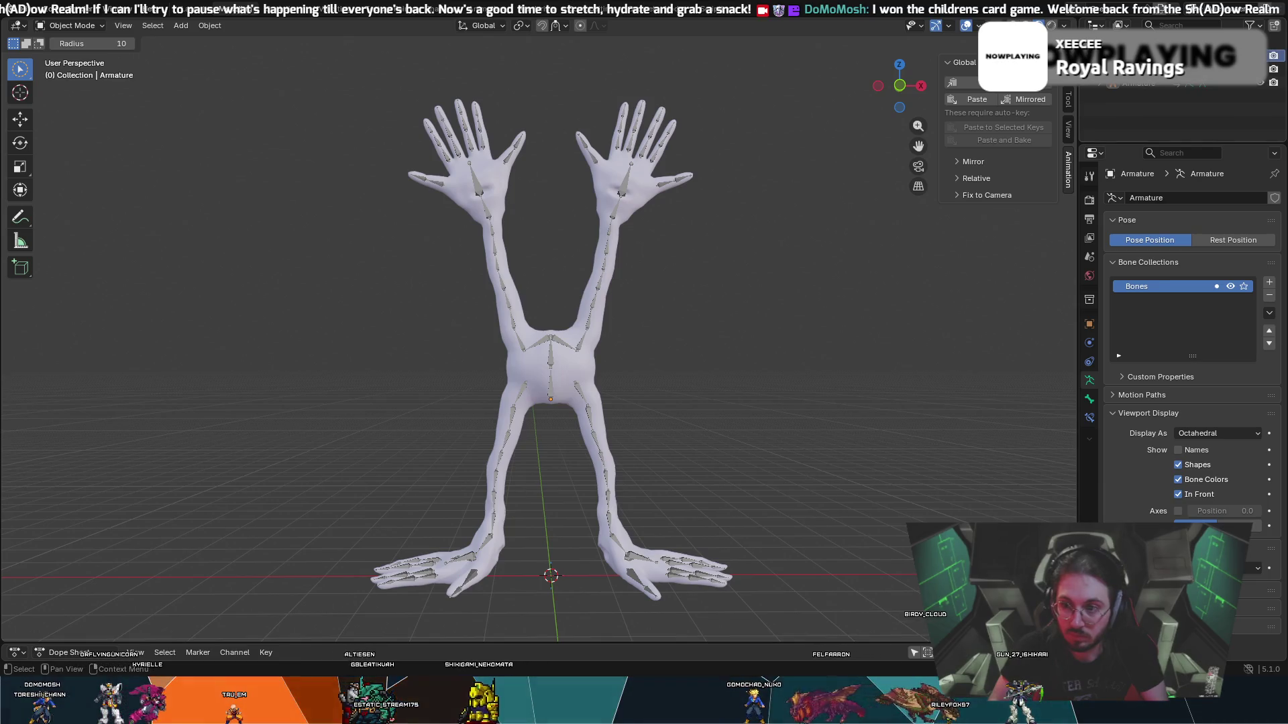
{"action": "right_click", "coordinate": [1073, 80]}
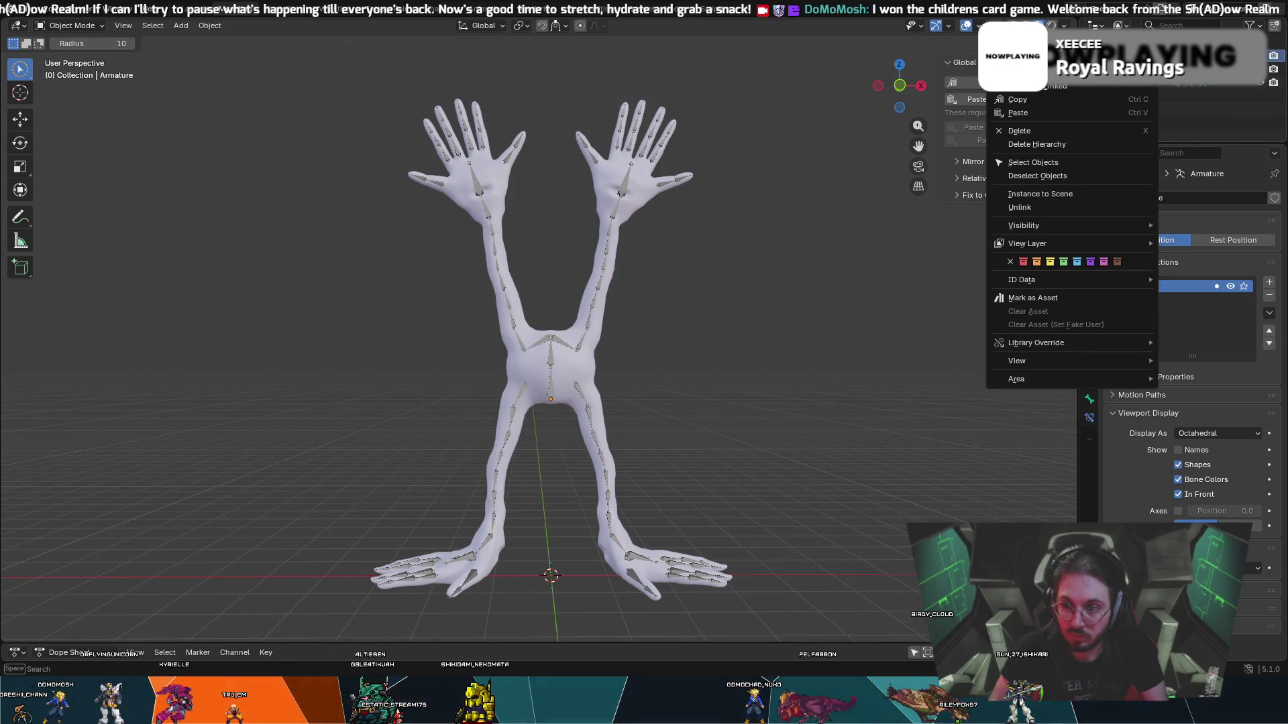
{"action": "left_click", "coordinate": [1033, 99]}
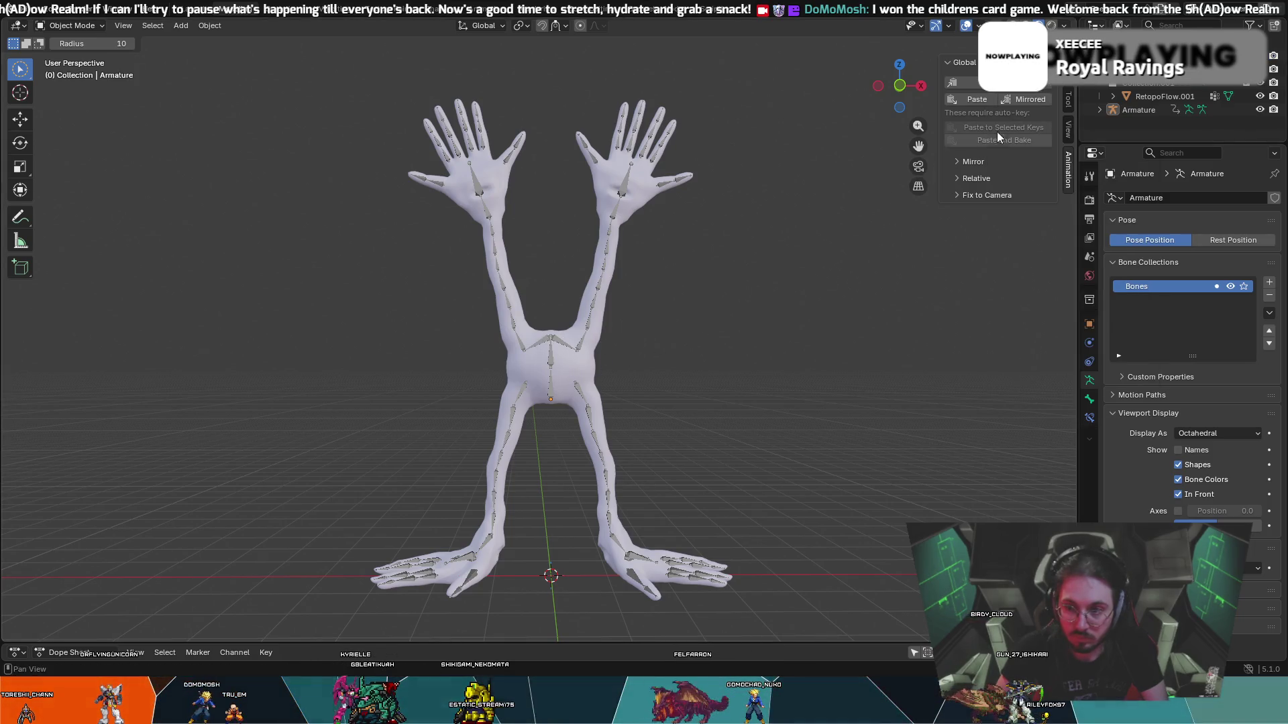
- Make Collection.001 active, then try the viewport object menu and select-all on armature and mesh
{"action": "left_click", "coordinate": [1140, 82]}
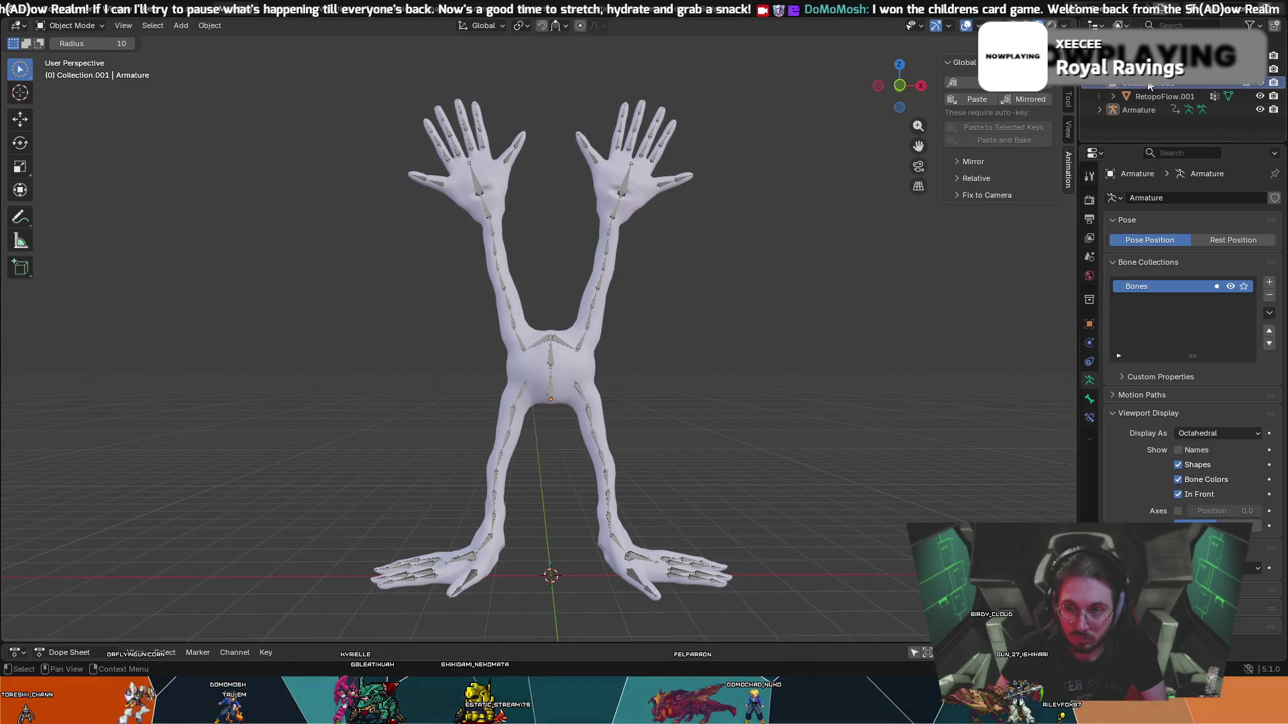
{"action": "right_click", "coordinate": [564, 369]}
{"action": "right_click", "coordinate": [534, 280]}
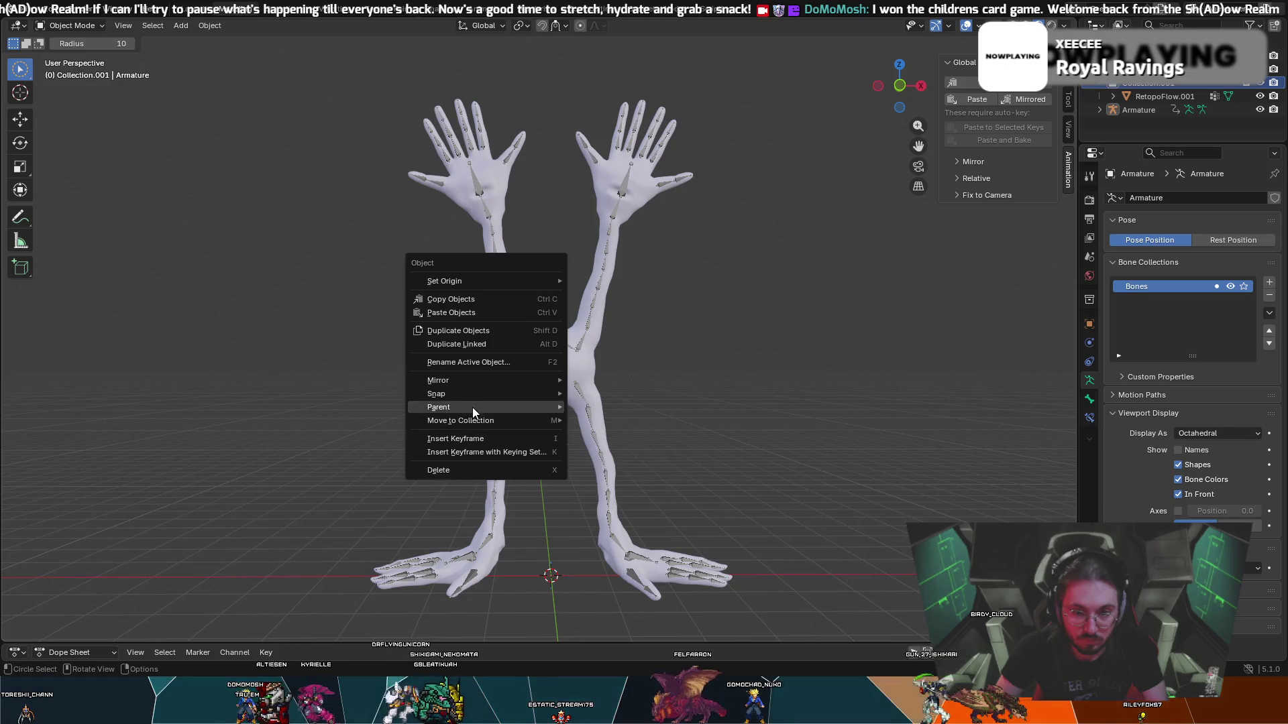
{"action": "key", "text": "a"}
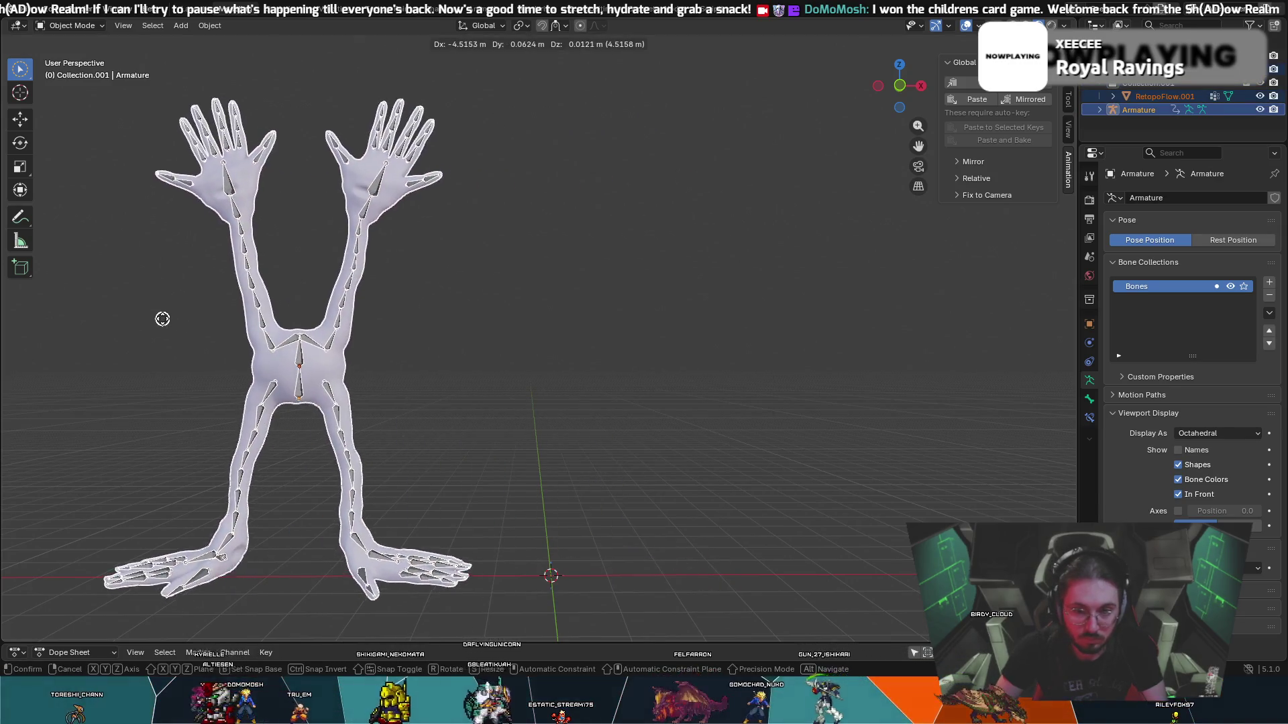
{"action": "key", "text": "alt+a"}
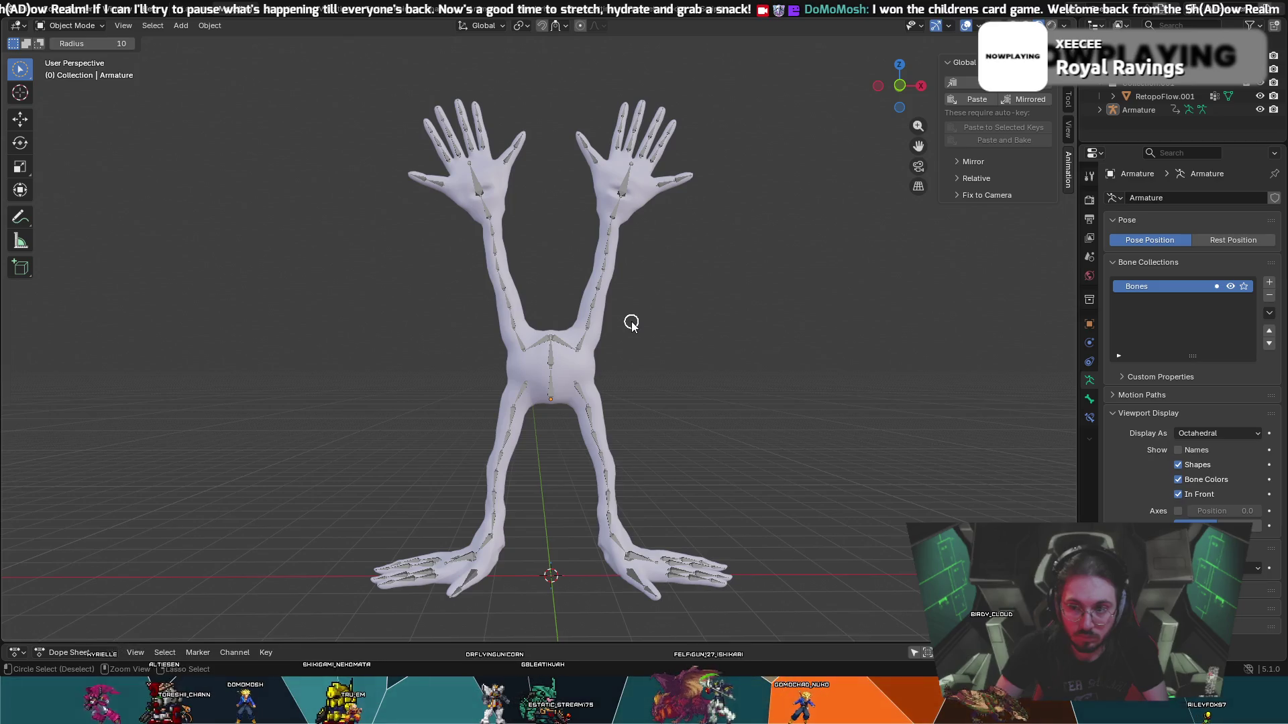
{"action": "key", "text": "Escape"}
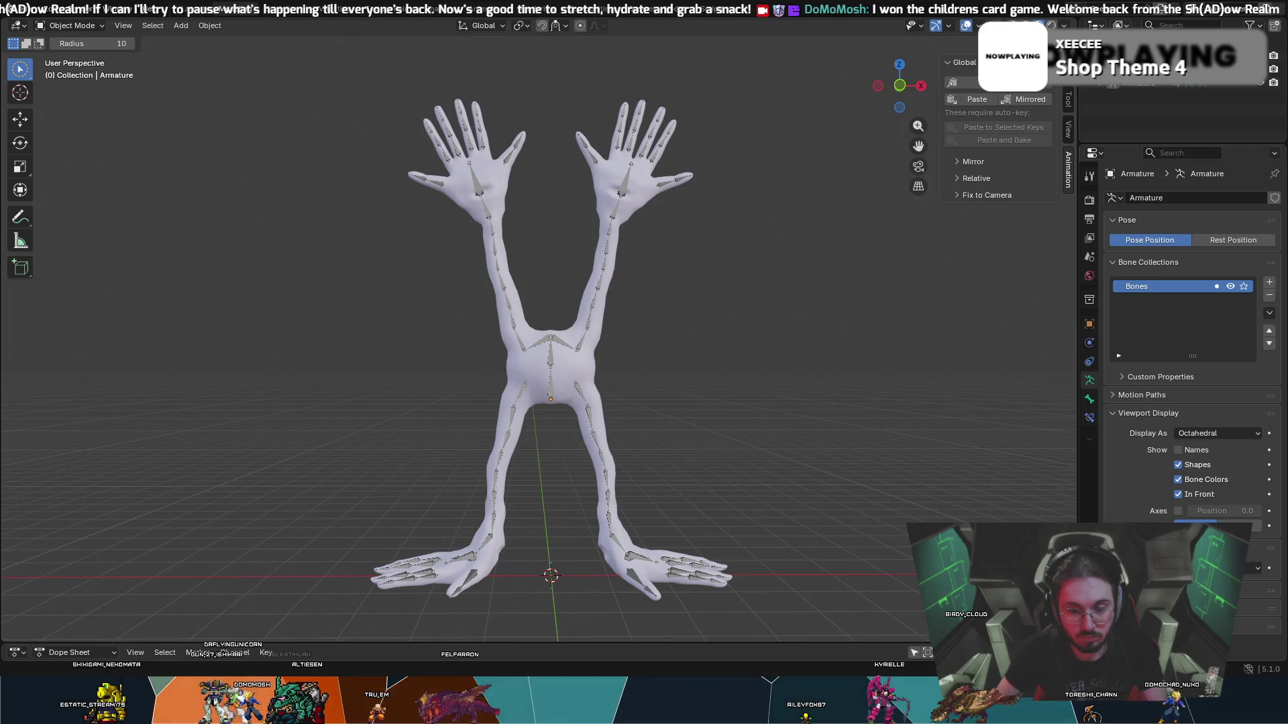
- Start a new General scene, discarding unsaved changes to the rigging file
{"action": "left_click", "coordinate": [28, 8]}
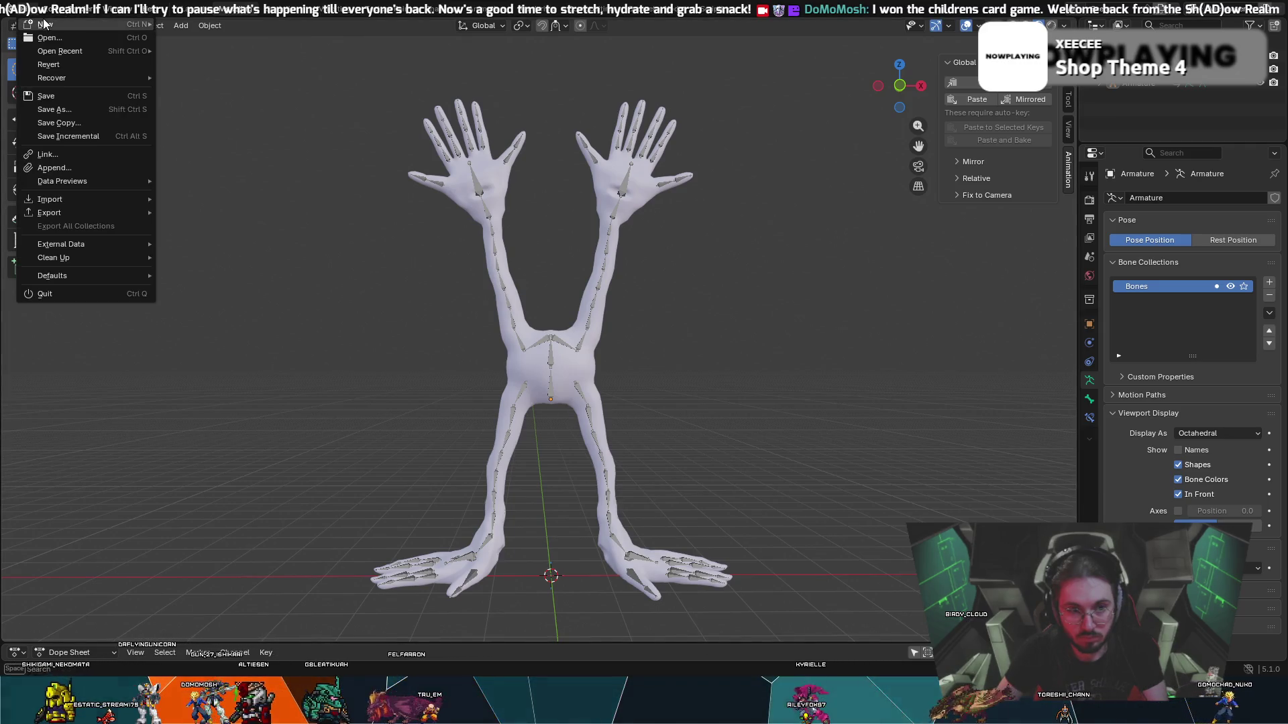
{"action": "mouse_move", "coordinate": [61, 24]}
{"action": "left_click", "coordinate": [191, 23]}
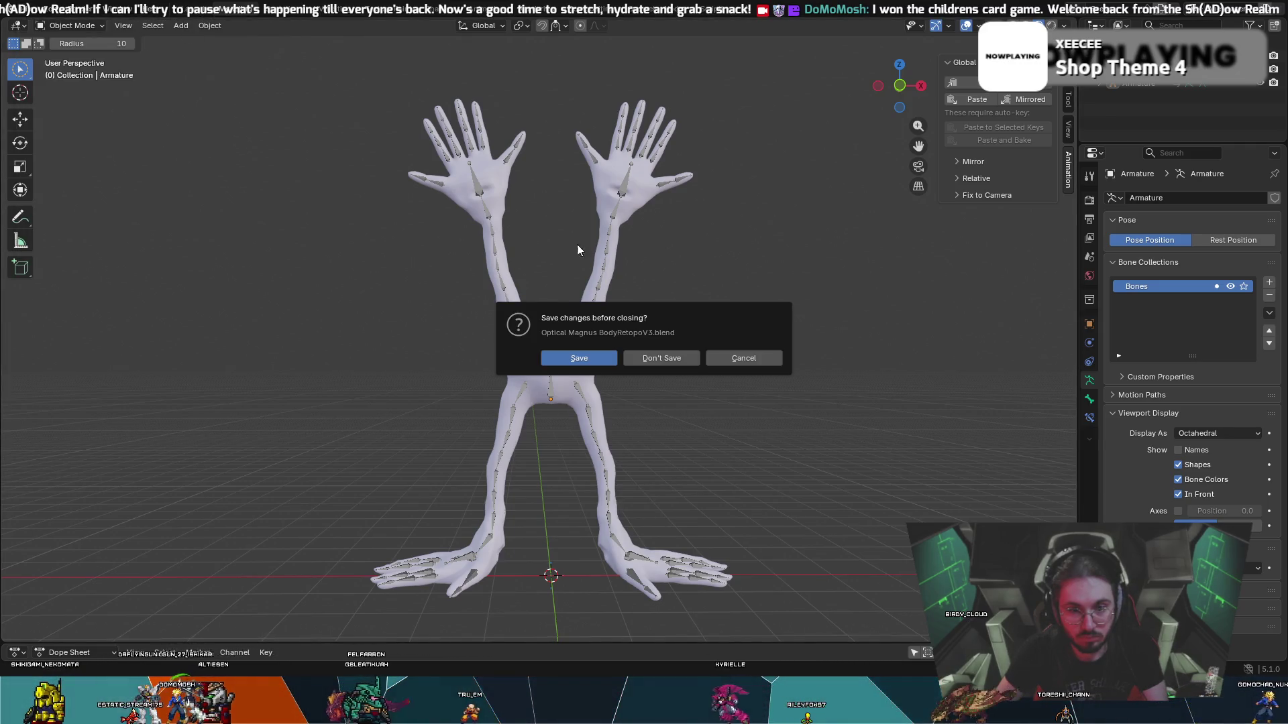
{"action": "left_click", "coordinate": [664, 357]}
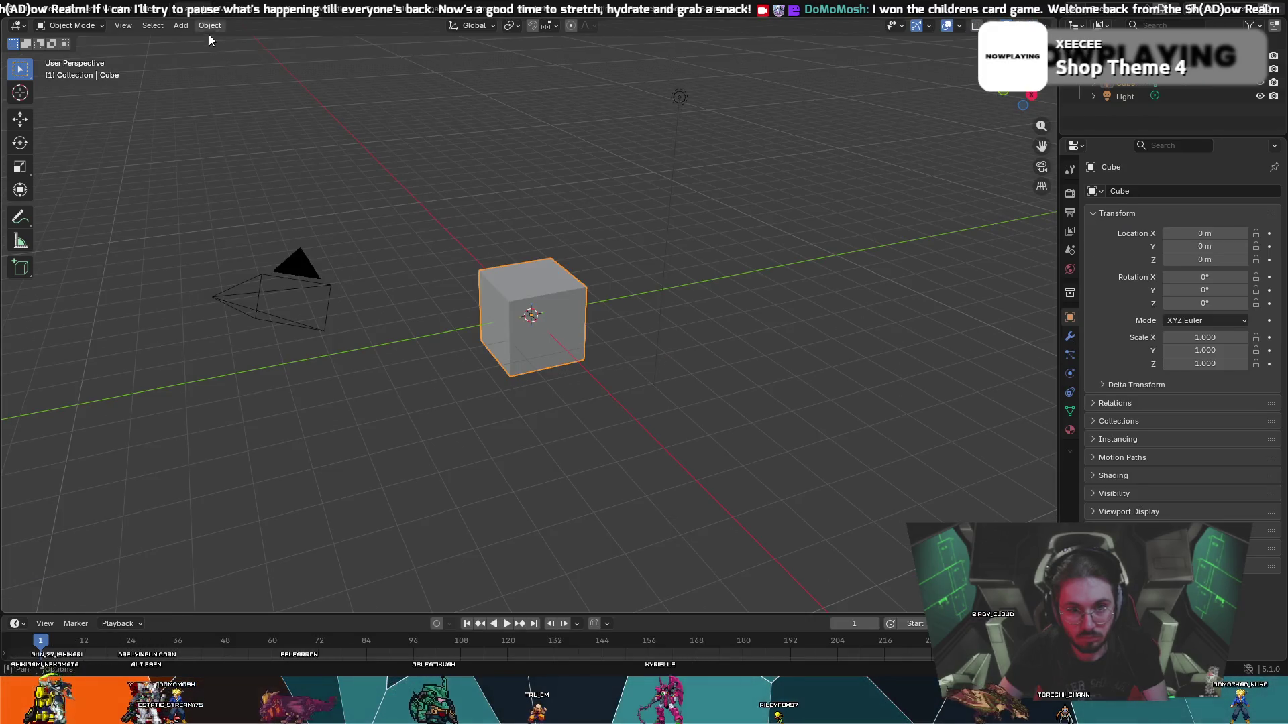
- Box-select and delete the default cube, camera and light
{"action": "mouse_move", "coordinate": [209, 39]}
{"action": "left_mouse_down"}
{"action": "mouse_move", "coordinate": [792, 176]}
{"action": "mouse_move", "coordinate": [813, 409]}
{"action": "left_mouse_up"}
{"action": "key", "text": "Delete"}
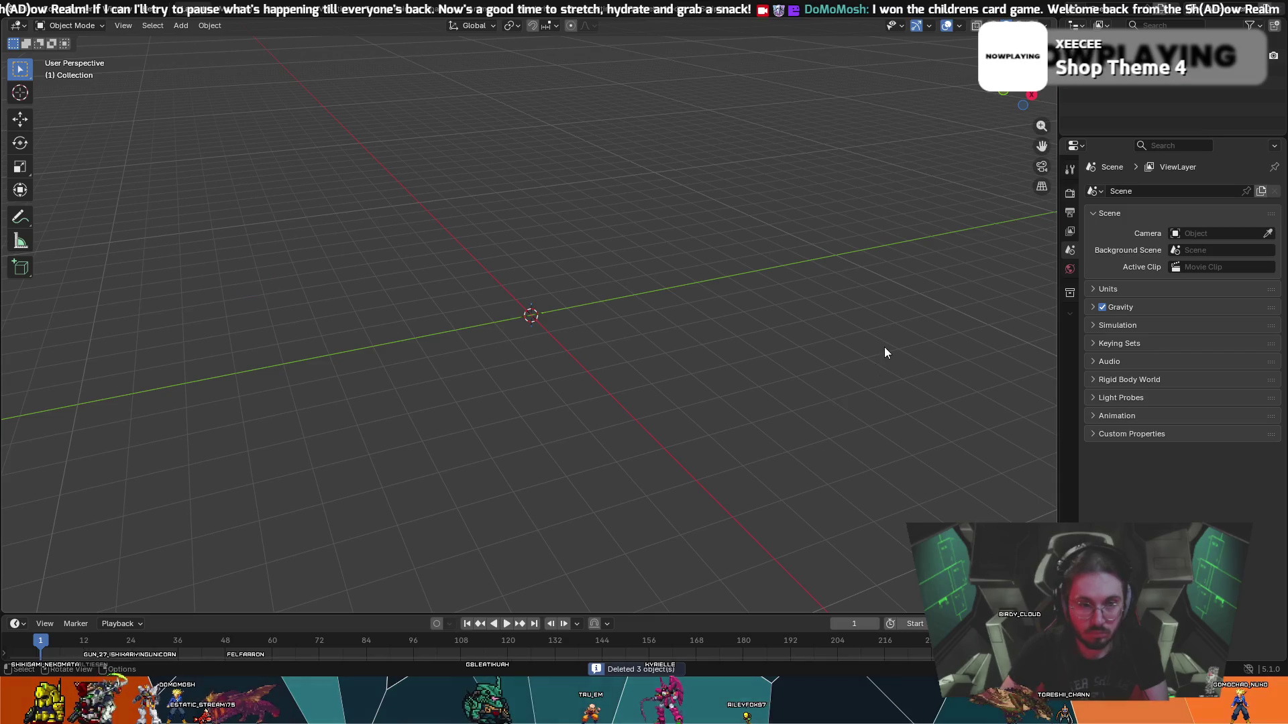
{"action": "left_click", "coordinate": [42, 14]}
{"action": "mouse_move", "coordinate": [60, 217]}
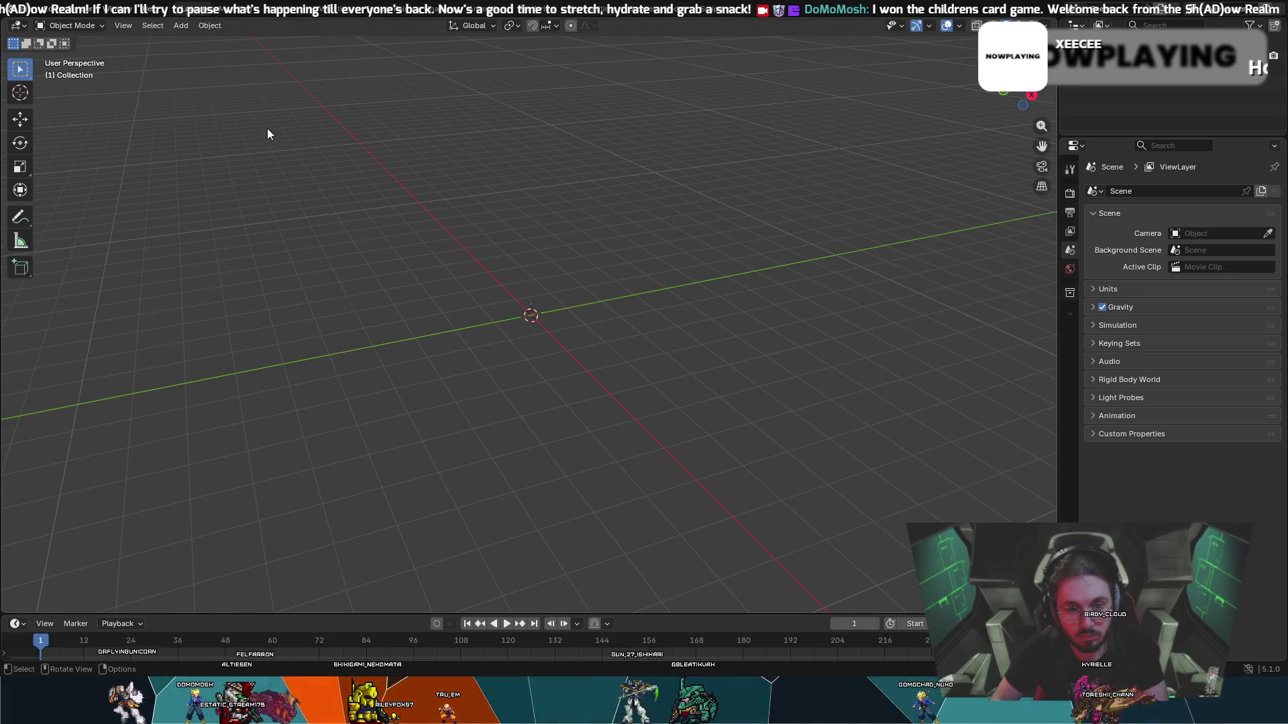
- Paste the copied creature mesh into the empty scene and show its vertex groups
{"action": "key", "text": "alt+h"}
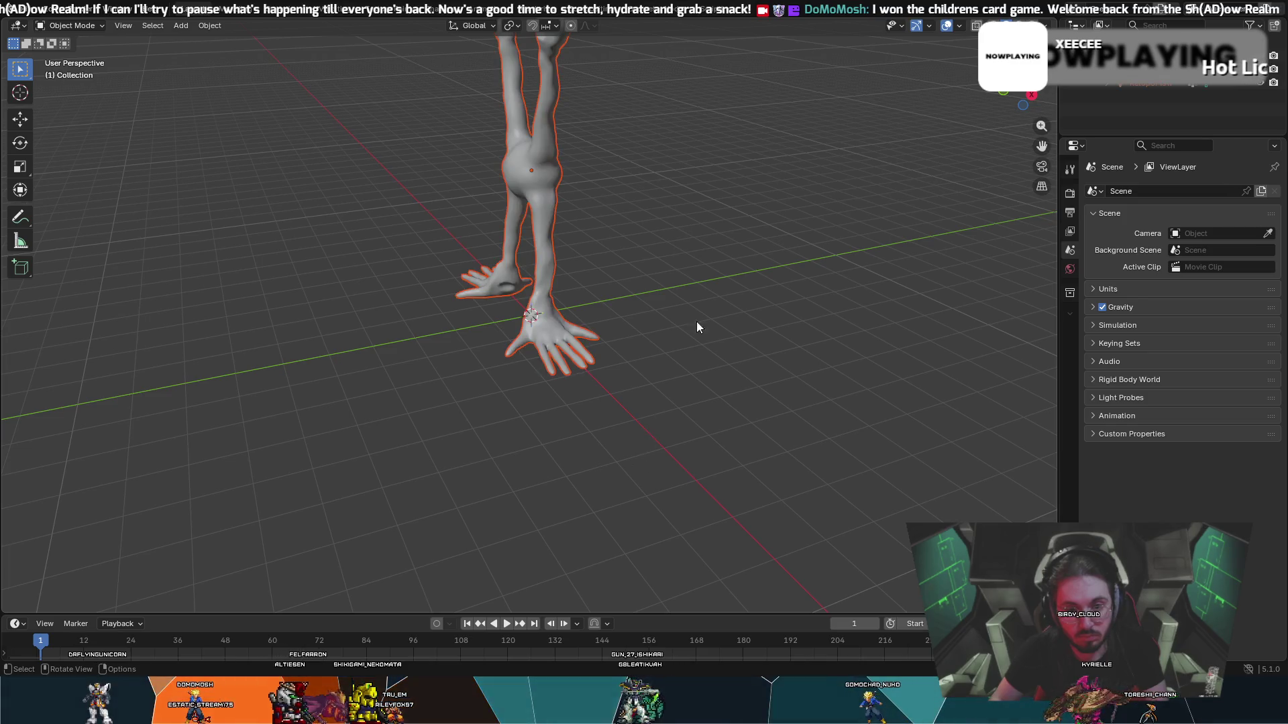
{"action": "mouse_move", "coordinate": [695, 324]}
{"action": "middle_mouse_down"}
{"action": "mouse_move", "coordinate": [525, 193]}
{"action": "mouse_move", "coordinate": [569, 207]}
{"action": "mouse_move", "coordinate": [488, 153]}
{"action": "mouse_move", "coordinate": [755, 150]}
{"action": "mouse_move", "coordinate": [915, 289]}
{"action": "mouse_move", "coordinate": [1016, 194]}
{"action": "middle_mouse_up"}
{"action": "left_click", "coordinate": [526, 193]}
{"action": "scroll", "coordinate": [585, 172], "scroll_direction": "up", "scroll_amount": 2}
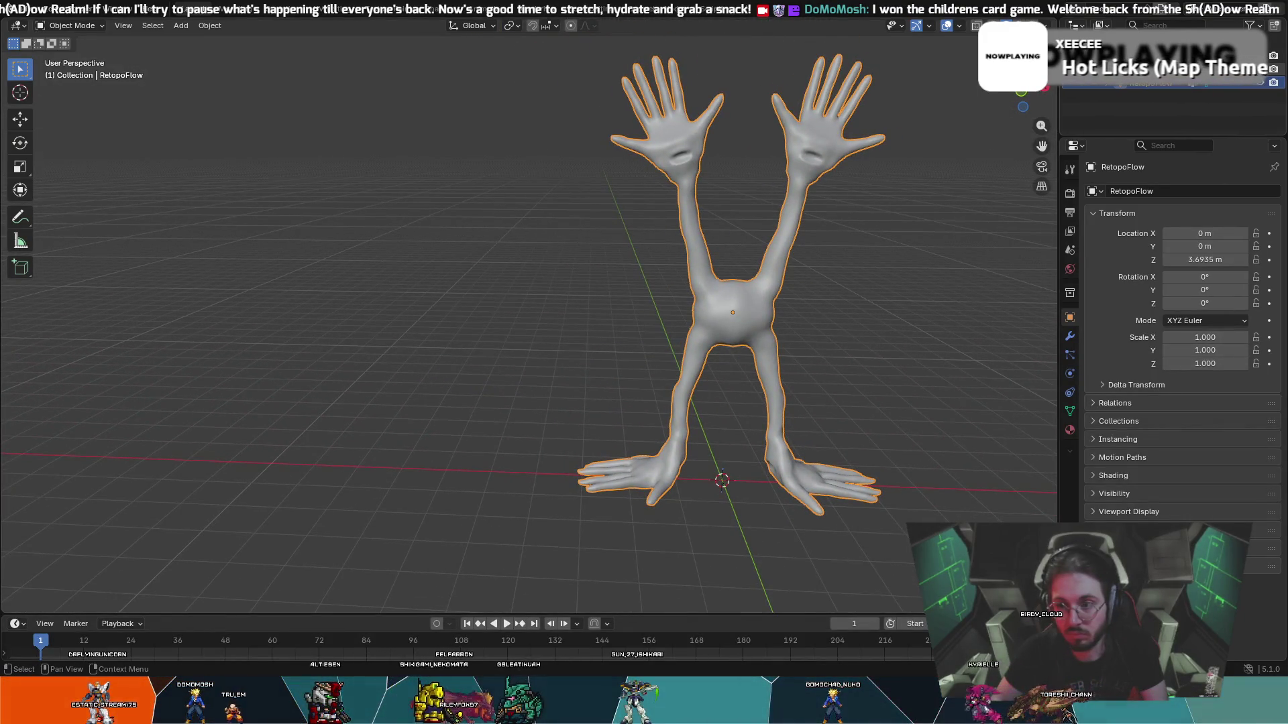
{"action": "left_click", "coordinate": [1111, 84]}
{"action": "mouse_move", "coordinate": [892, 275]}
{"action": "middle_mouse_down"}
{"action": "mouse_move", "coordinate": [685, 233]}
{"action": "mouse_move", "coordinate": [688, 264]}
{"action": "middle_mouse_up"}
- Bring up the File menu's list of recent files
{"action": "left_click", "coordinate": [27, 8]}
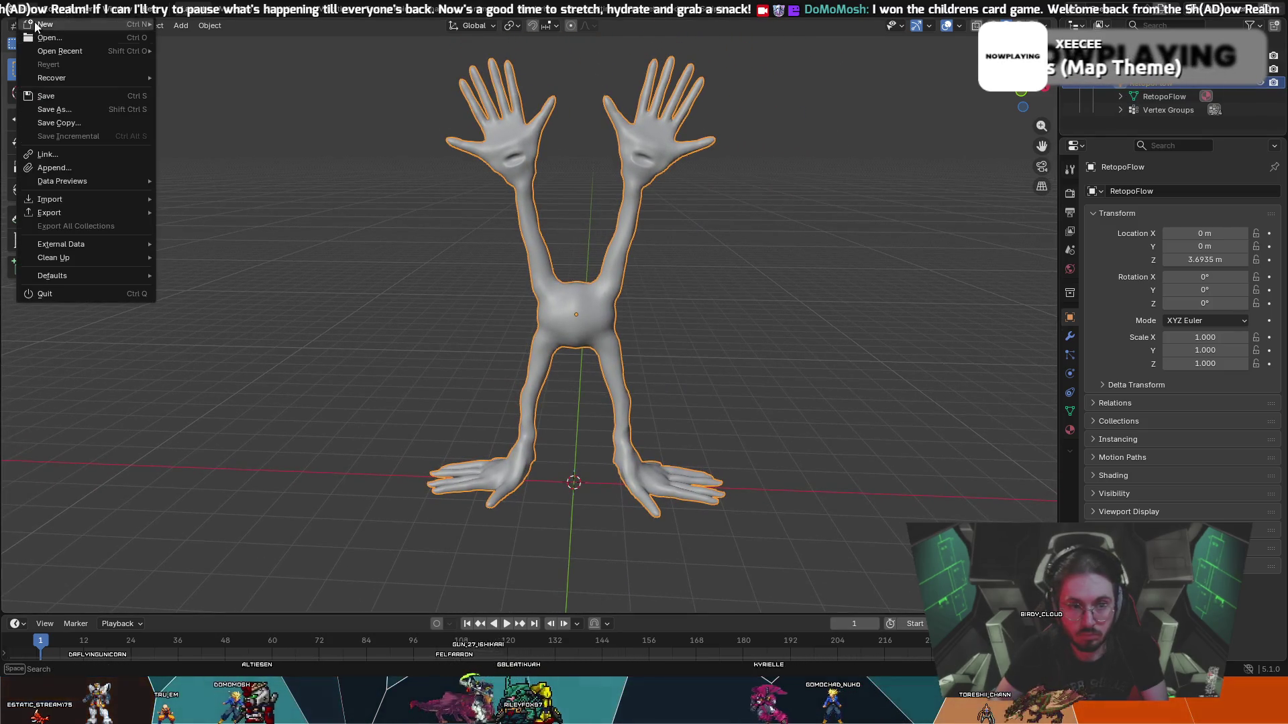
{"action": "mouse_move", "coordinate": [74, 24]}
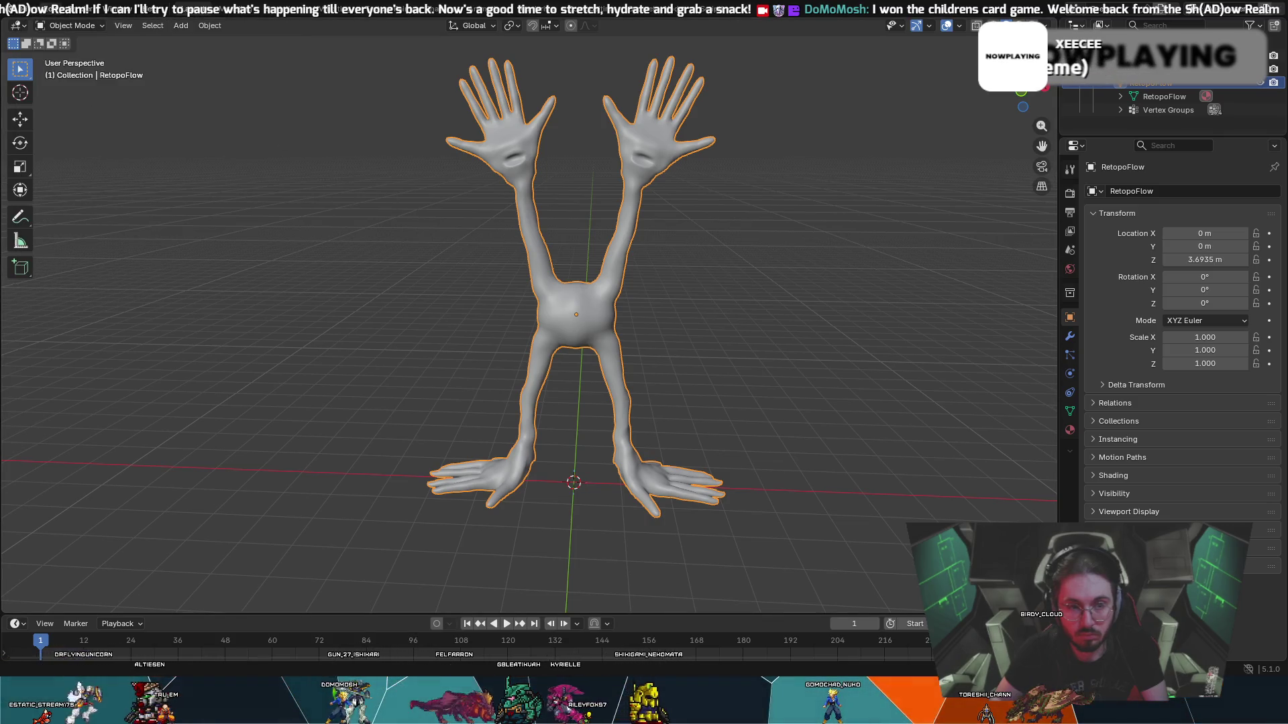
{"action": "left_click", "coordinate": [26, 8]}
{"action": "mouse_move", "coordinate": [57, 50]}
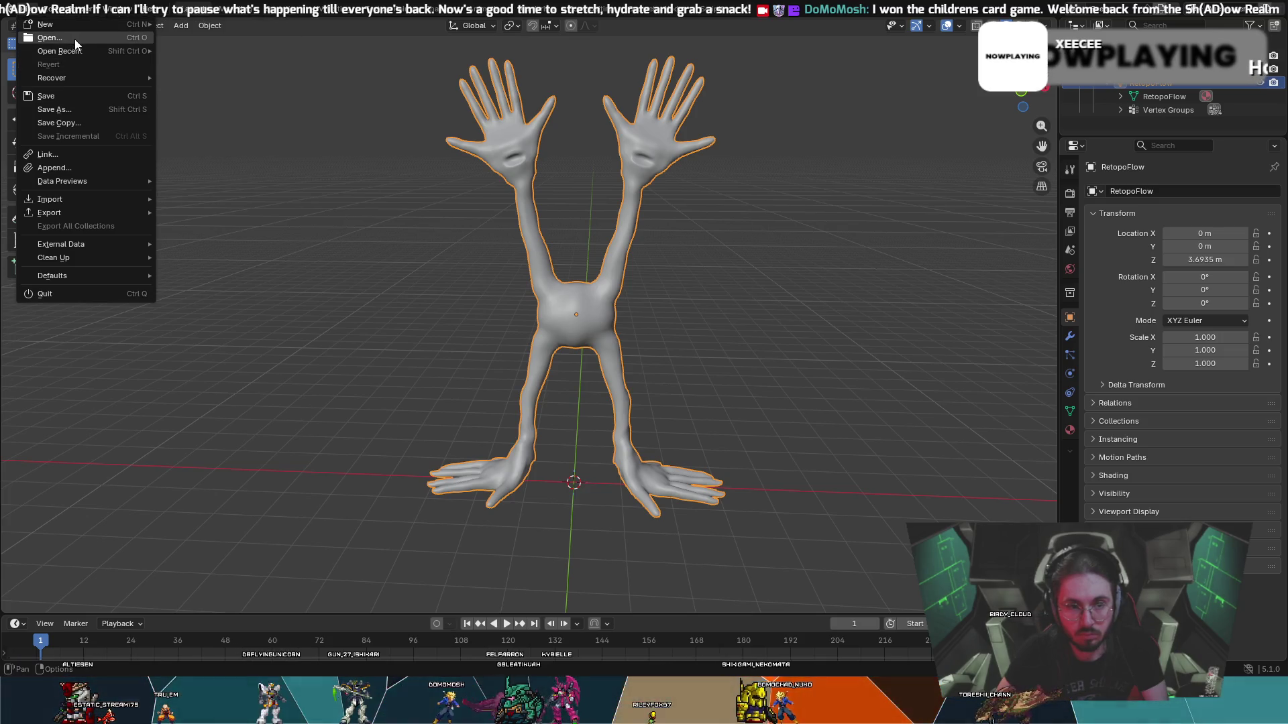
- Reopen the recent creature rigging file with its armature, discarding the untitled scene
{"action": "left_click", "coordinate": [209, 56]}
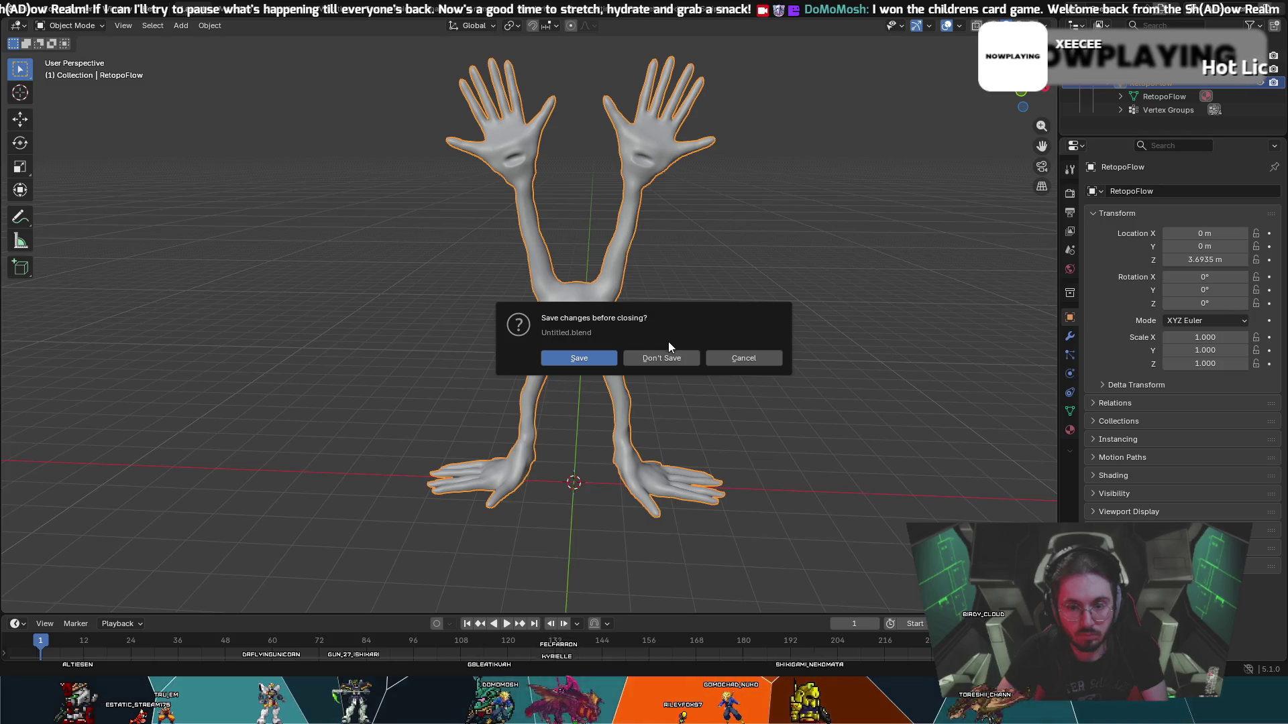
{"action": "left_click", "coordinate": [660, 358]}
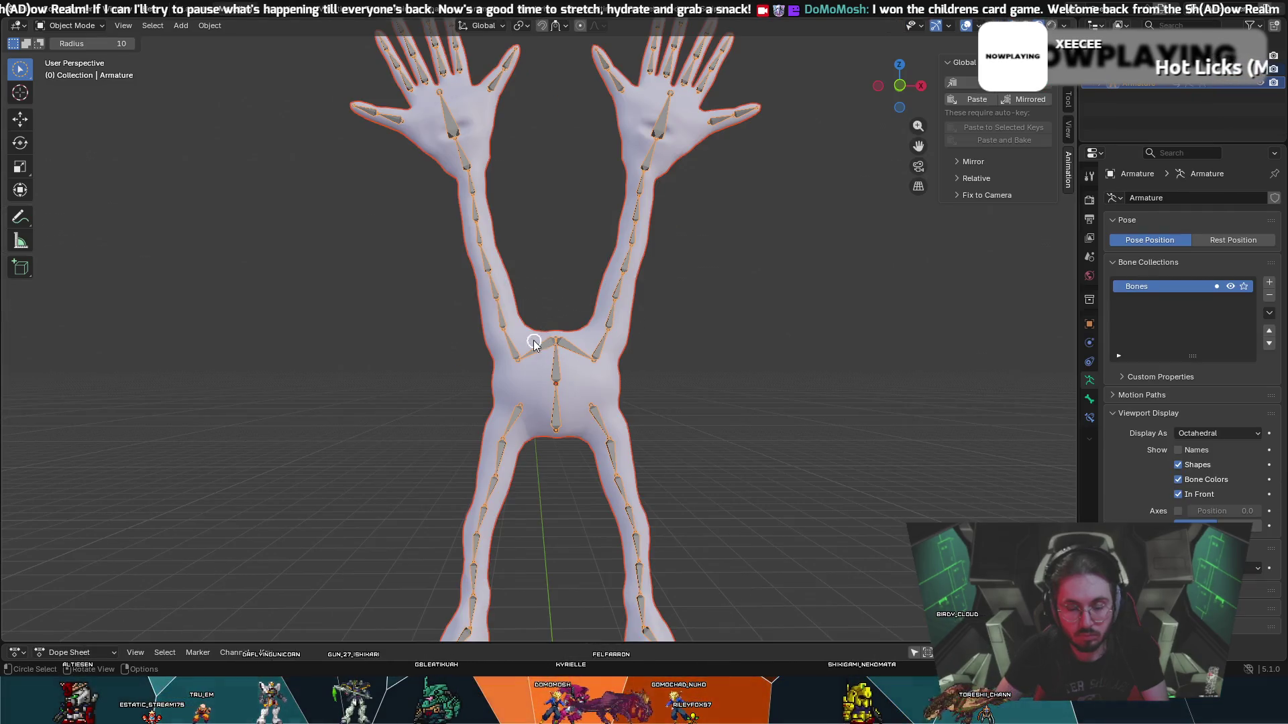
{"action": "left_click", "coordinate": [26, 8]}
{"action": "mouse_move", "coordinate": [72, 54]}
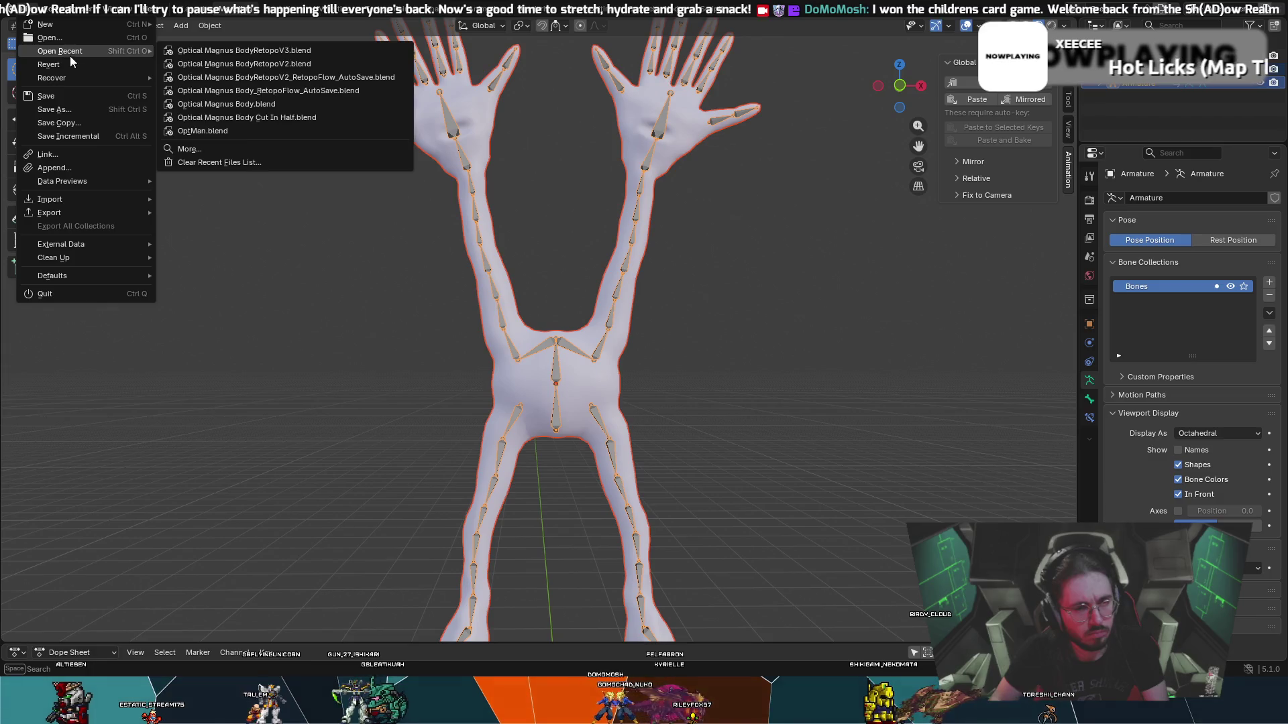